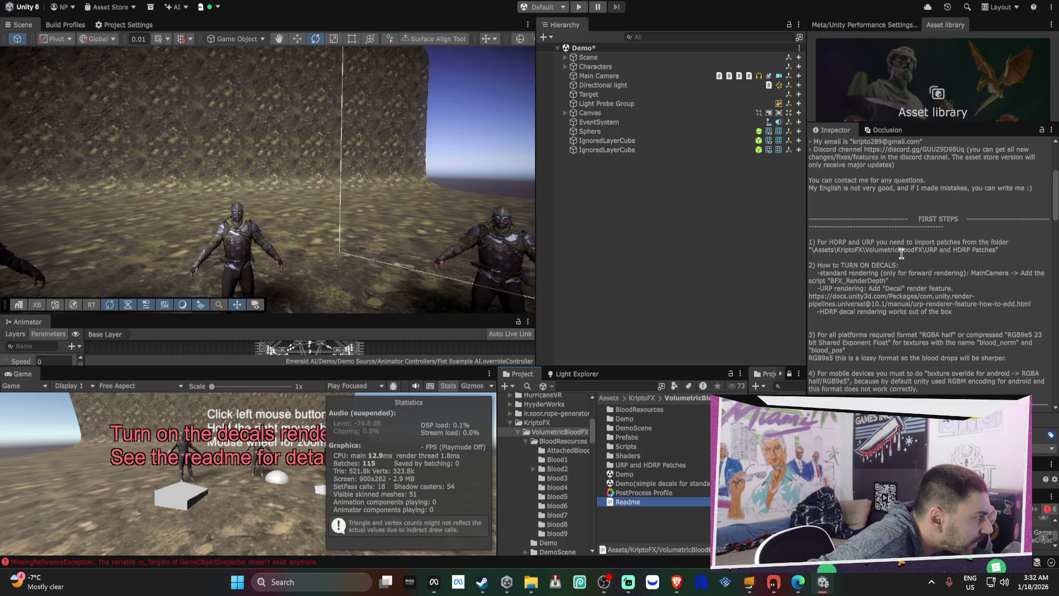
# Select the readme's decal setup note, then select URP-Performant in VRMPAssets > Settings
pyautogui.click(854, 273)
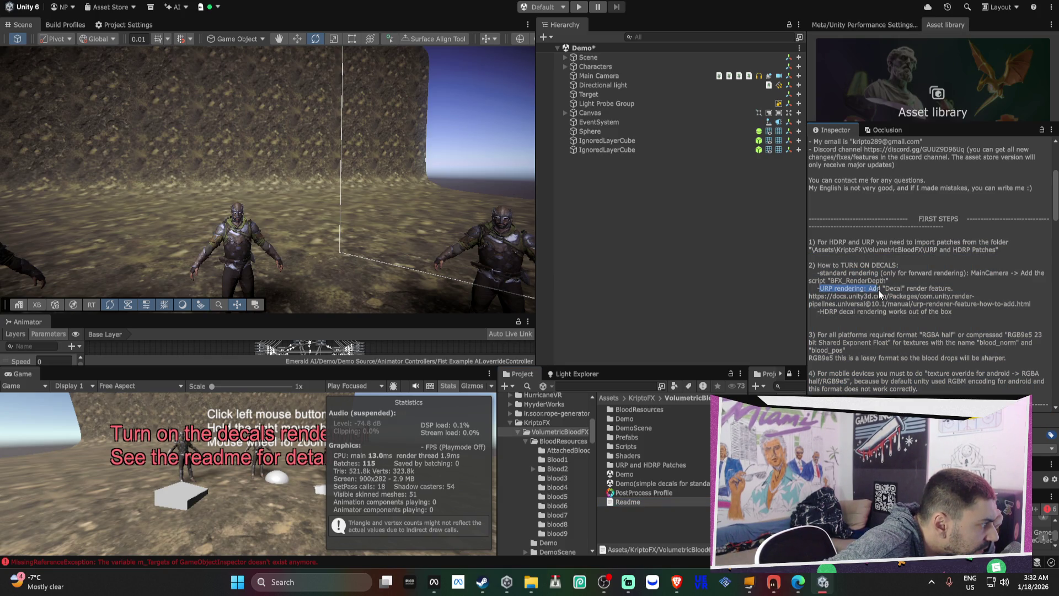
pyautogui.moveTo(927, 291)
pyautogui.mouseDown()
pyautogui.moveTo(961, 294)
pyautogui.moveTo(970, 306)
pyautogui.mouseUp()
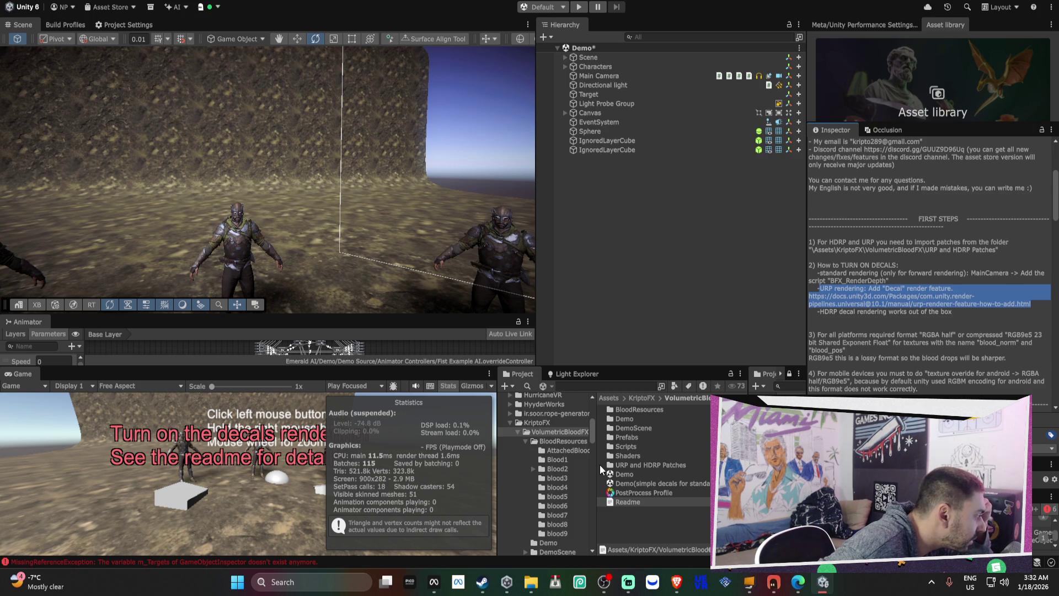
pyautogui.scroll(-10, 574, 466)
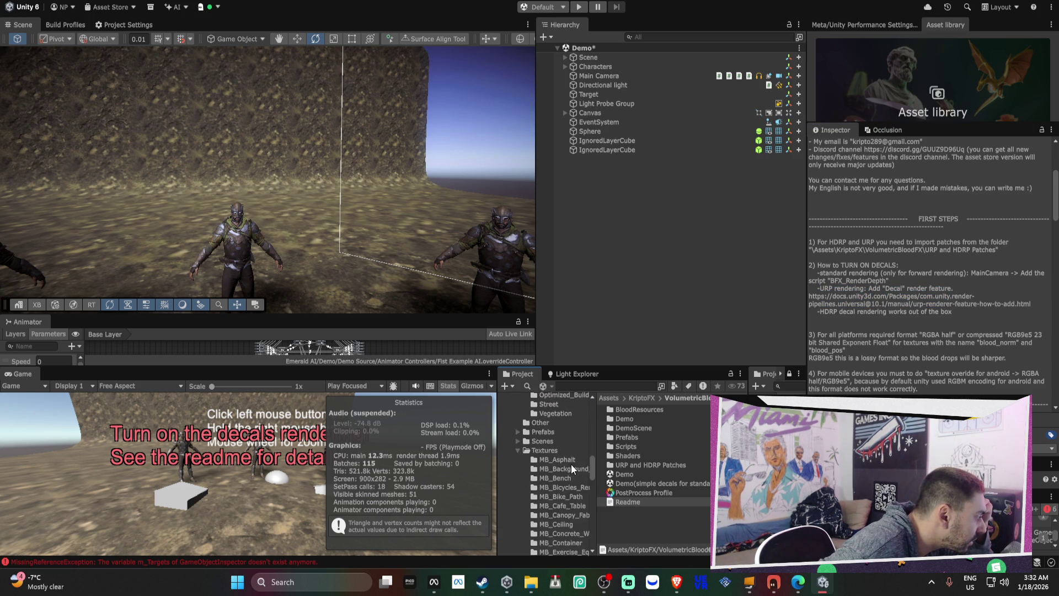
pyautogui.scroll(-5, 571, 466)
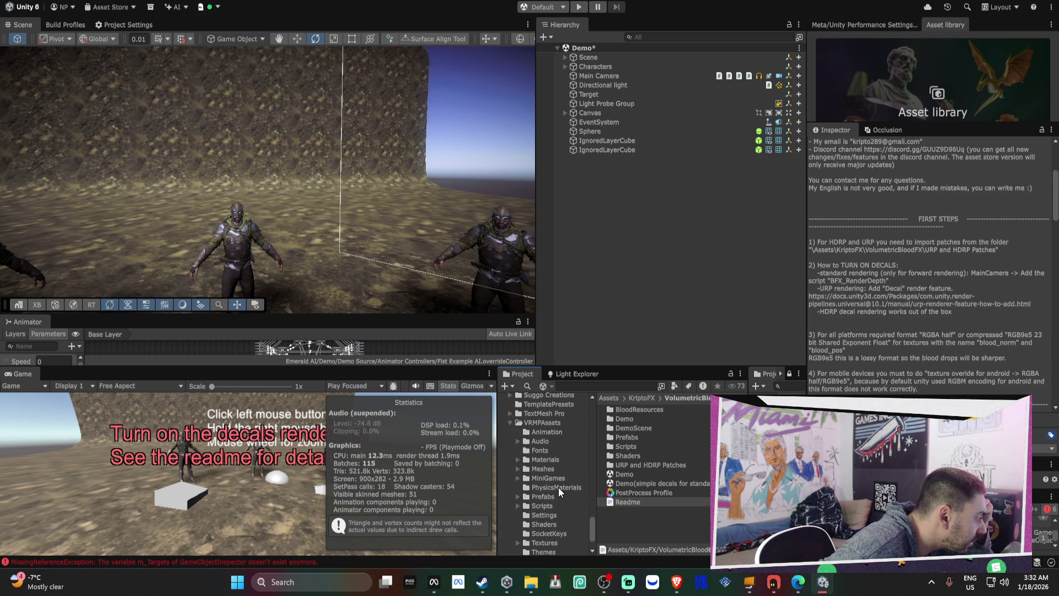
pyautogui.click(538, 514)
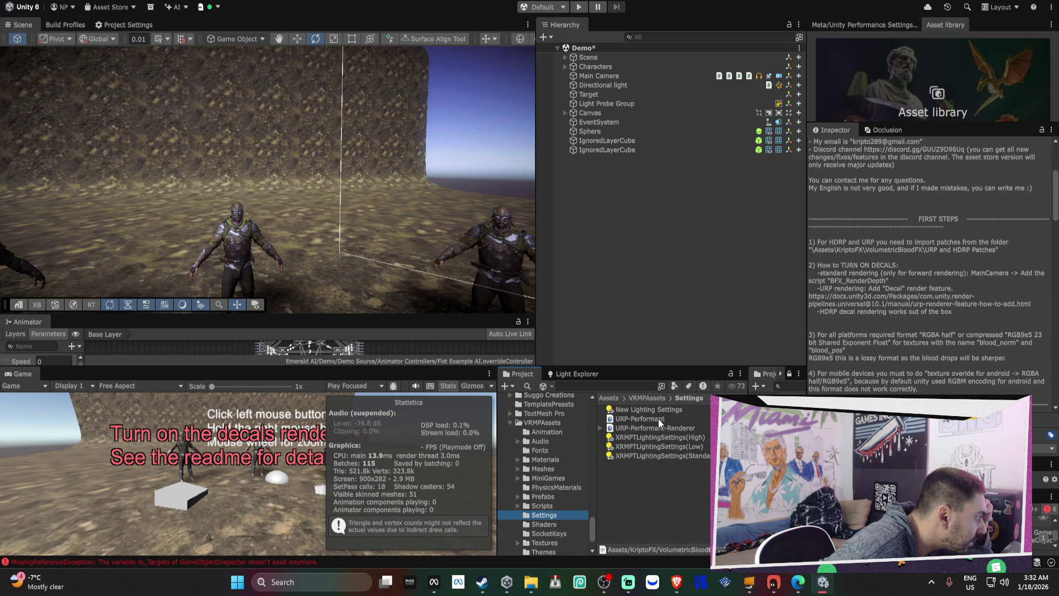
pyautogui.click(640, 419)
# Expand URP-Performant-Renderer and show its DecalRendererFeature: Screen Space, max draw distance 25
pyautogui.scroll(5, 870, 342)
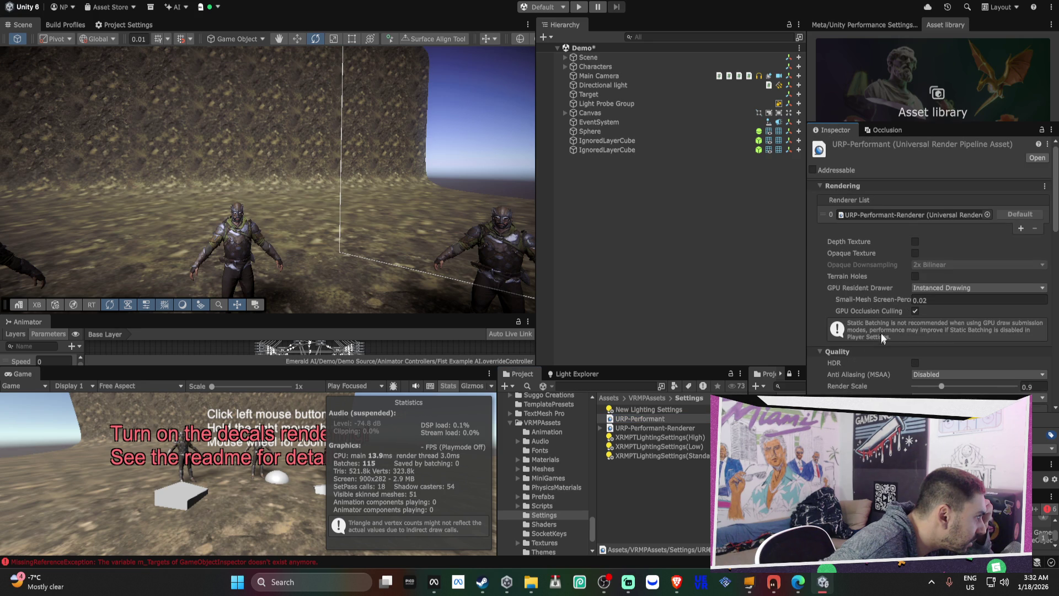
pyautogui.click(871, 214)
pyautogui.click(645, 428)
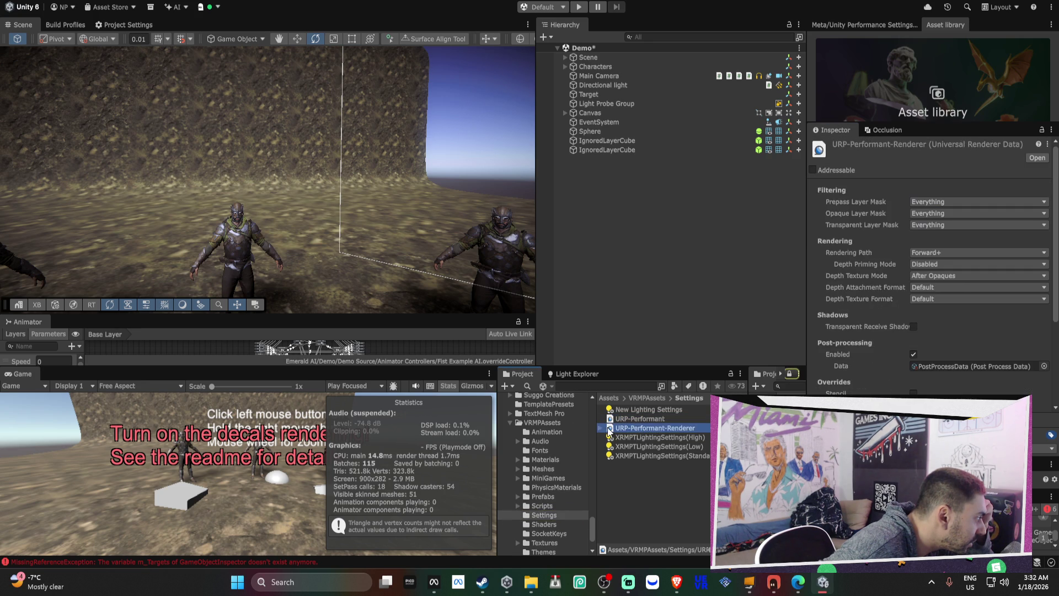
pyautogui.click(601, 428)
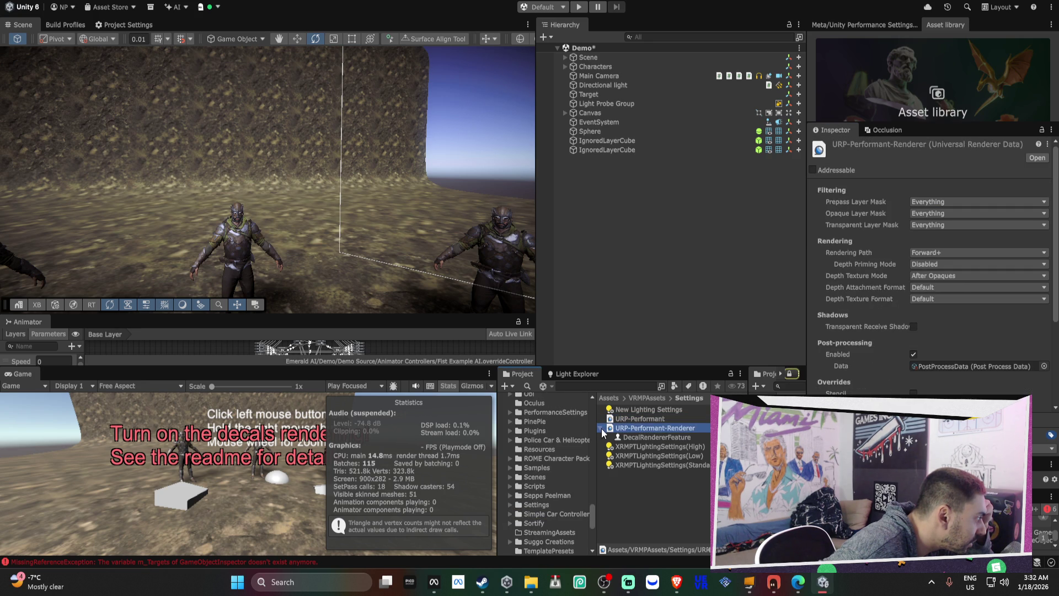
pyautogui.click(634, 436)
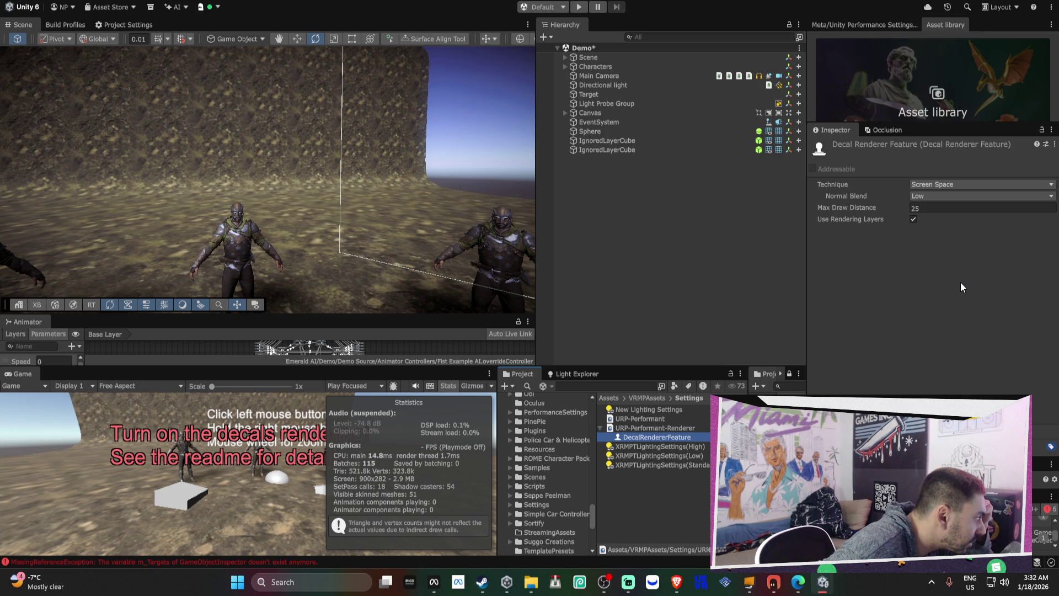
# Enter Play mode and wait through import and domain reload until the KriptoFX blood demo runs
pyautogui.click(578, 7)
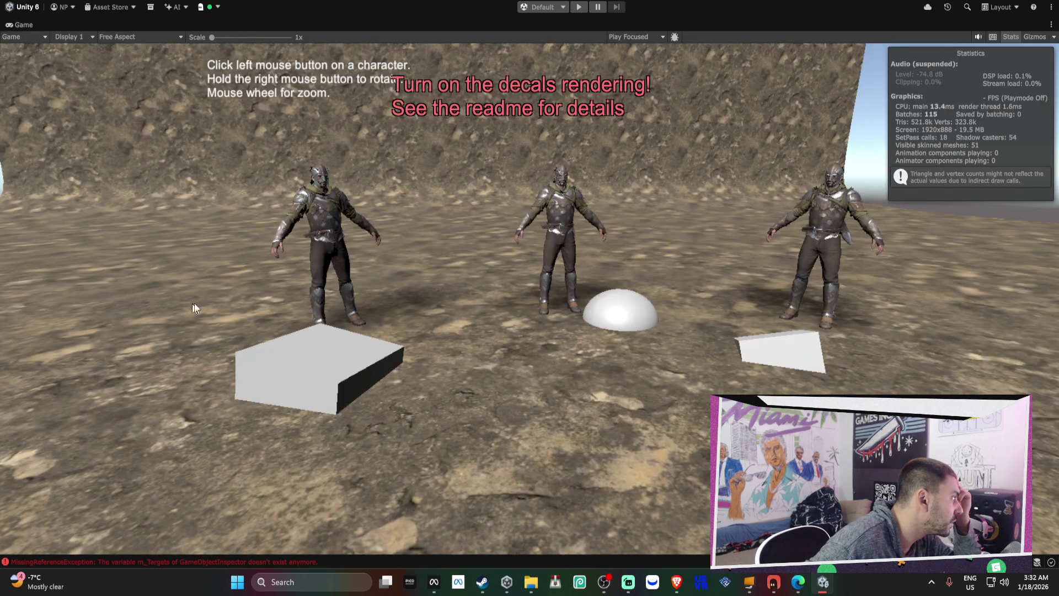
pyautogui.click(579, 7)
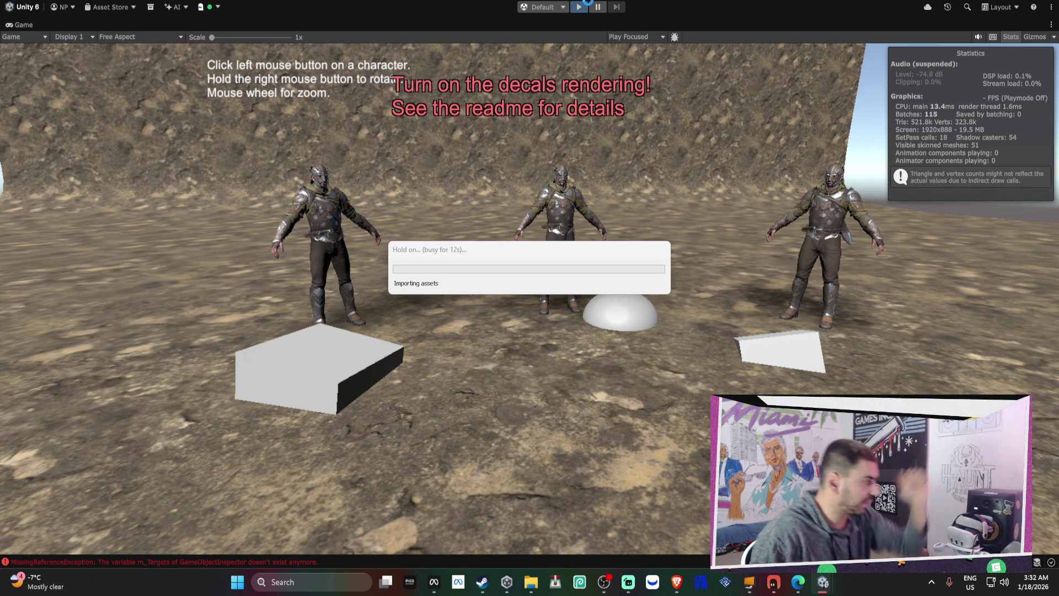
pyautogui.click(591, 7)
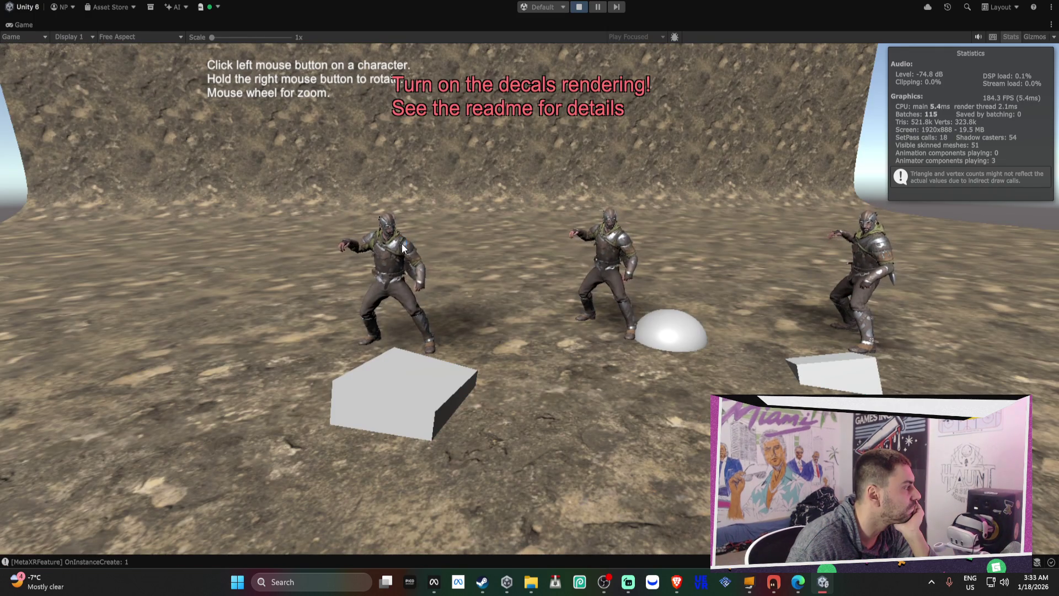
# Spawn blood on the left, middle and right characters, then restore the full editor layout
pyautogui.click(403, 243)
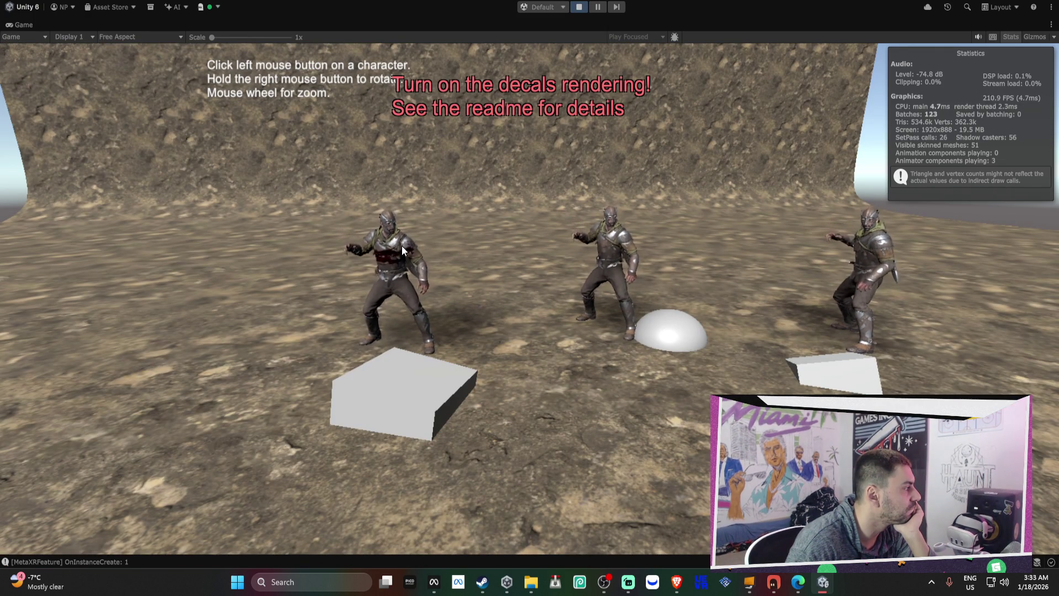
pyautogui.click(402, 240)
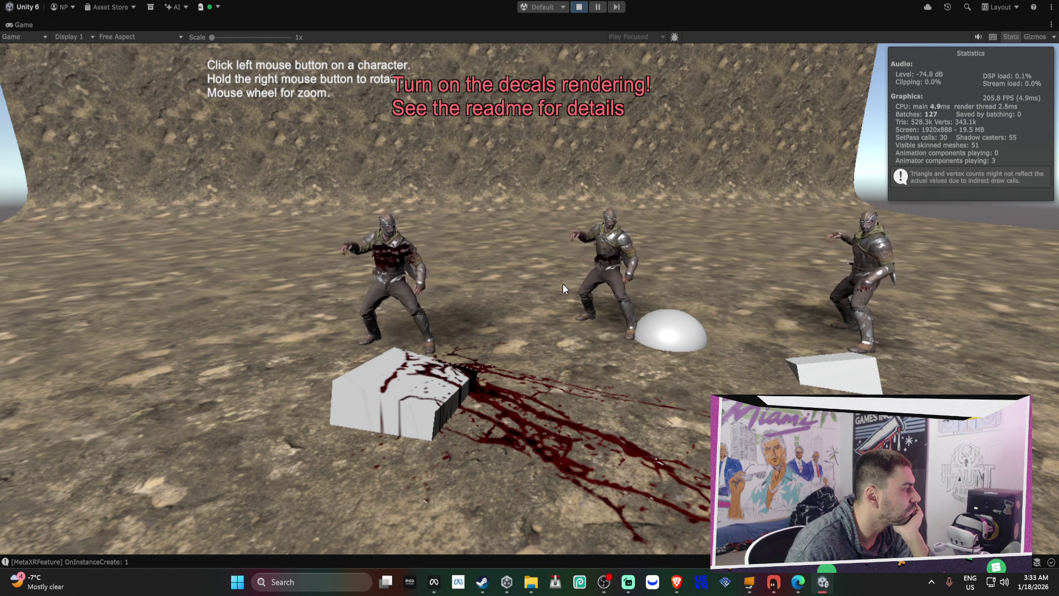
pyautogui.click(619, 245)
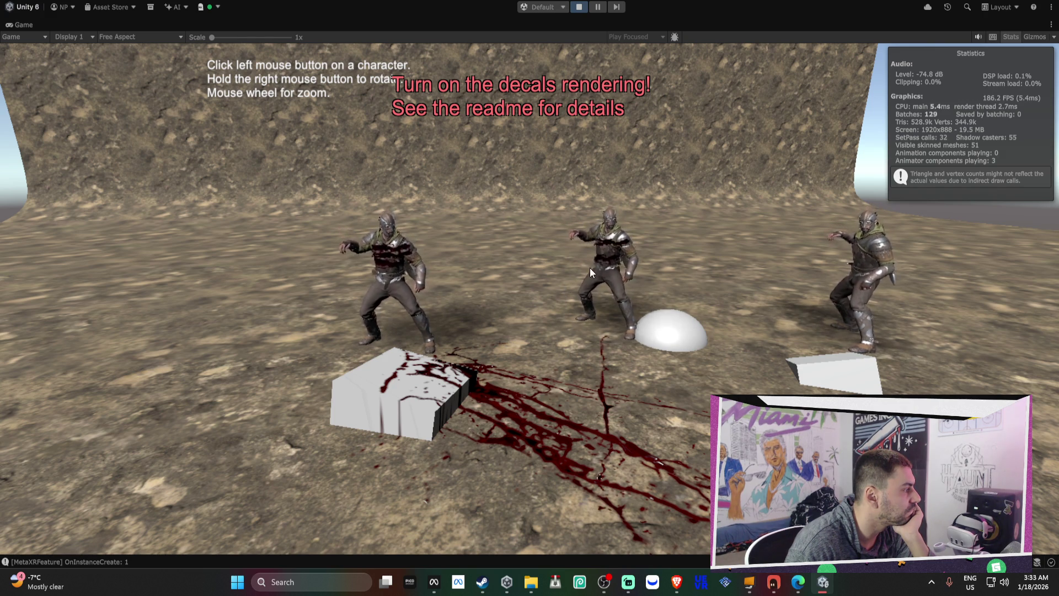
pyautogui.click(581, 279)
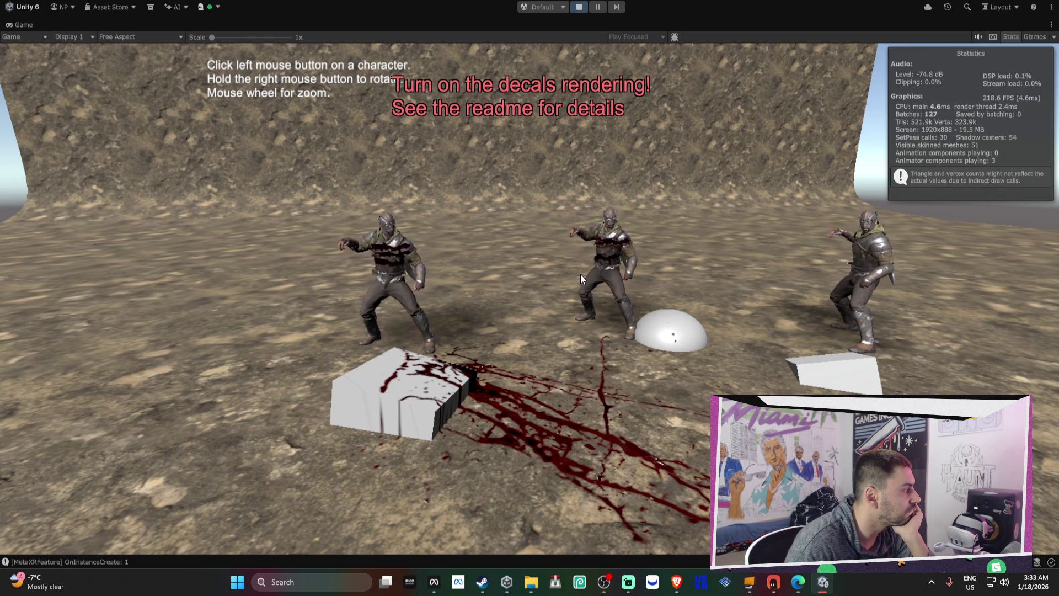
pyautogui.click(871, 236)
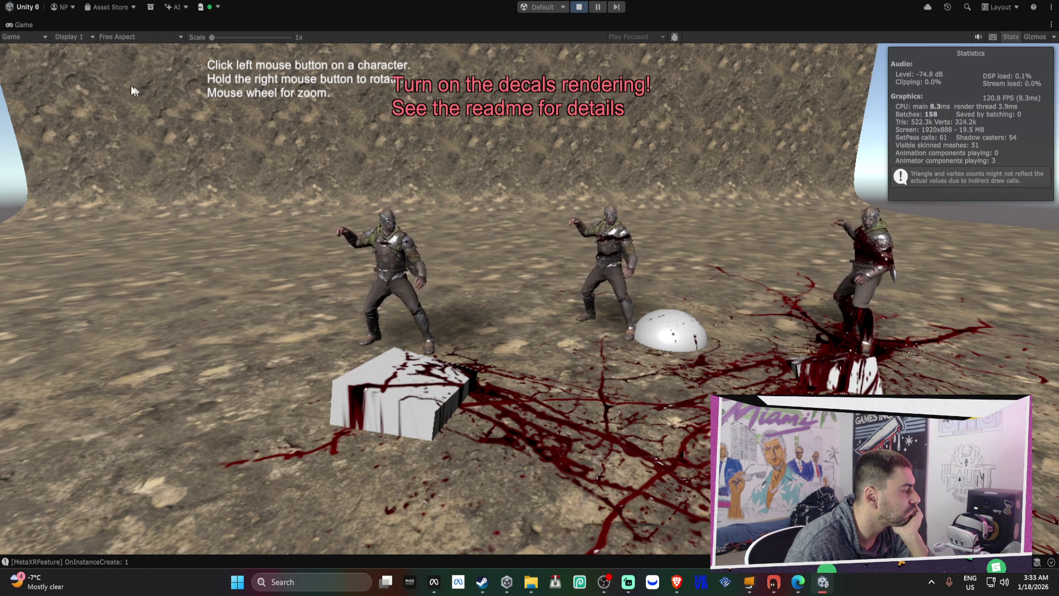
pyautogui.doubleClick(18, 25)
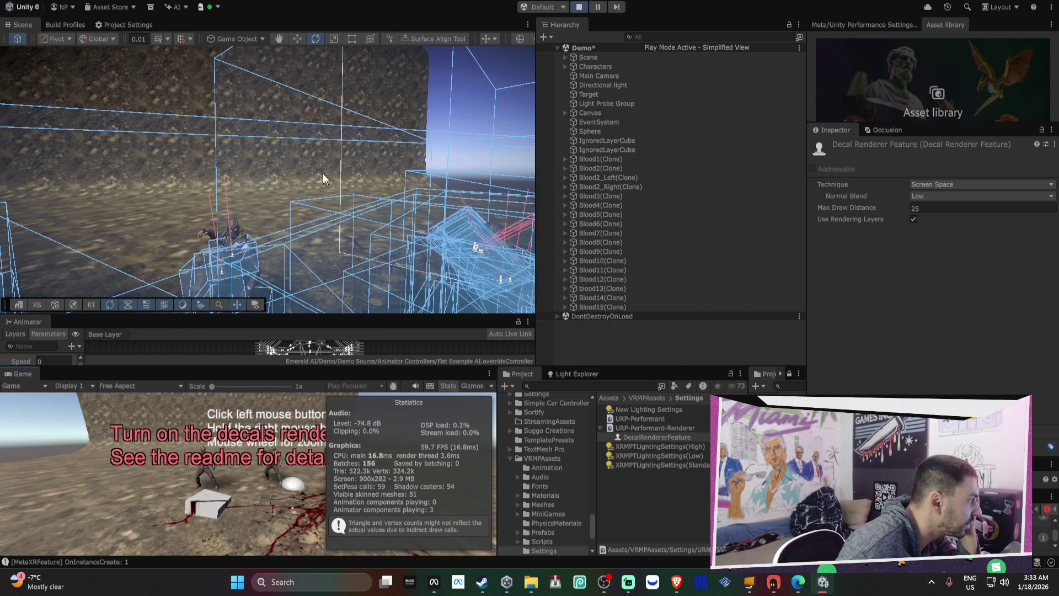
# Inspect Blood9(Clone), then bring up URP-Performant-Renderer's Decal feature settings
pyautogui.moveTo(308, 238)
pyautogui.mouseDown()
pyautogui.moveTo(366, 234)
pyautogui.moveTo(182, 216)
pyautogui.mouseUp()
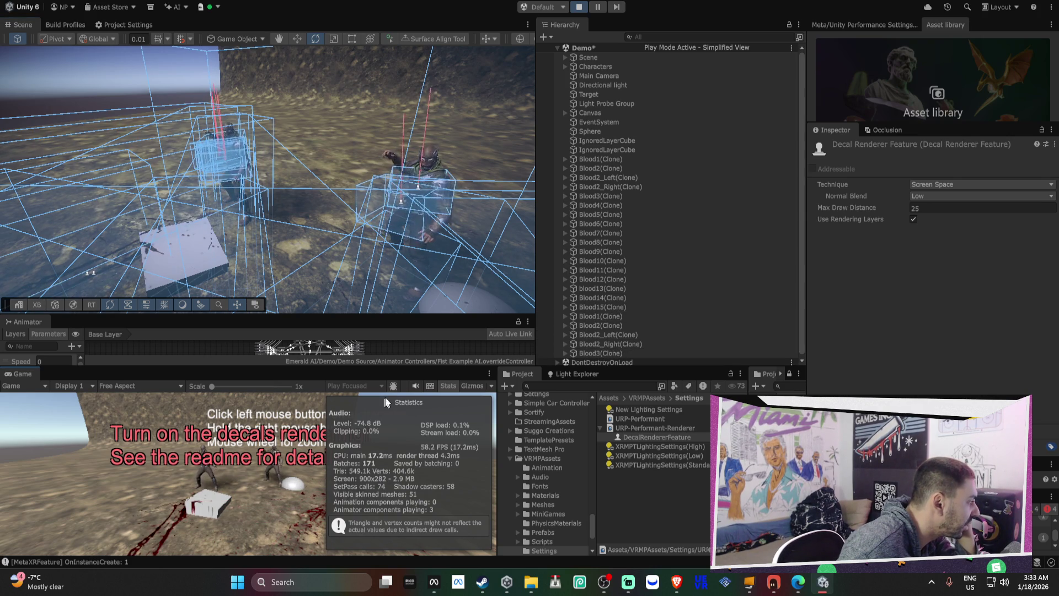
pyautogui.click(655, 253)
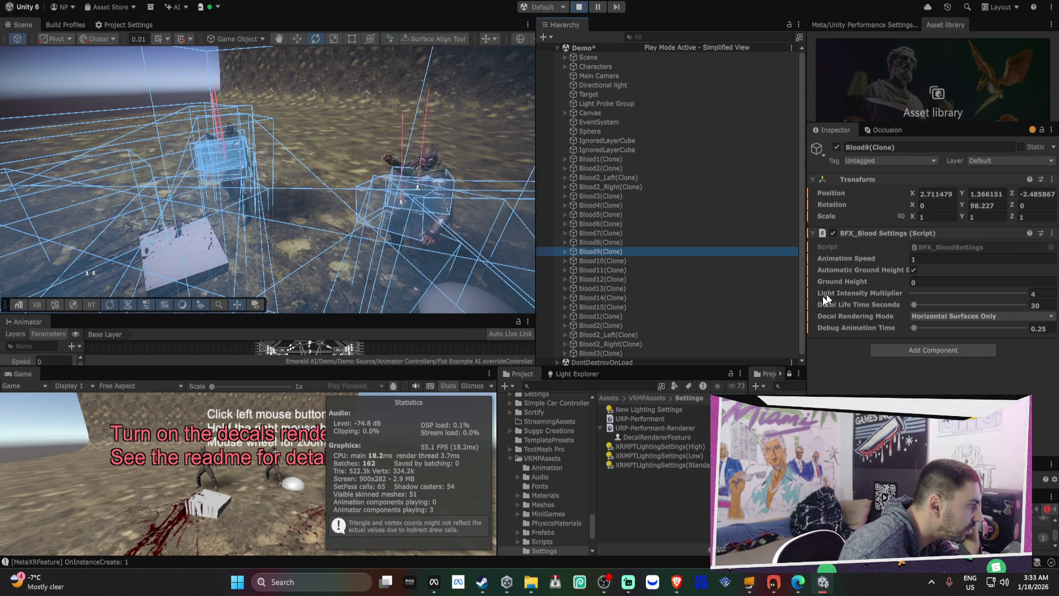
pyautogui.click(639, 420)
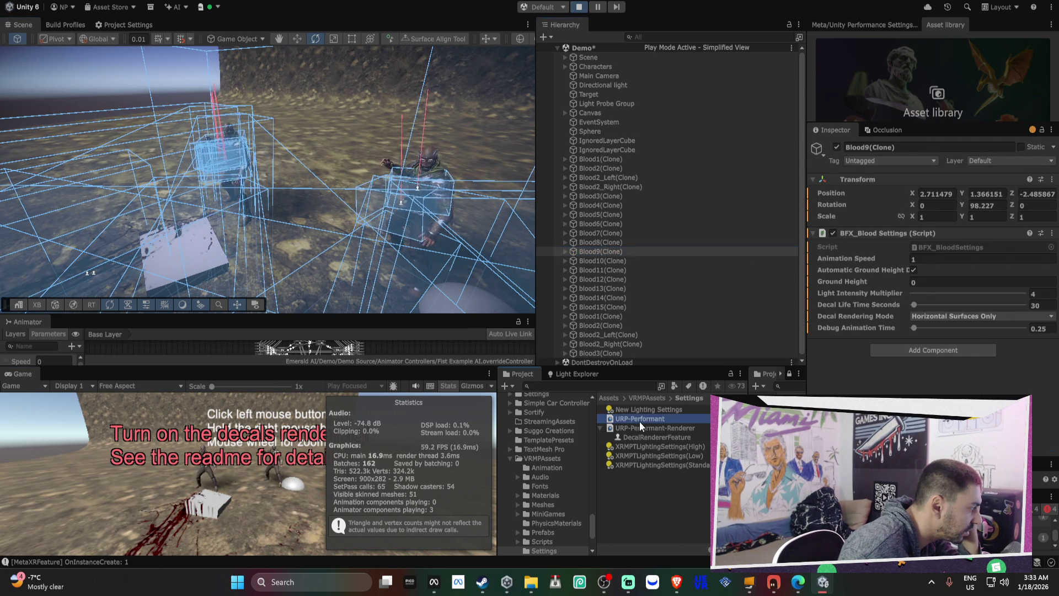
pyautogui.scroll(-5, 1004, 331)
pyautogui.scroll(-3, 1004, 331)
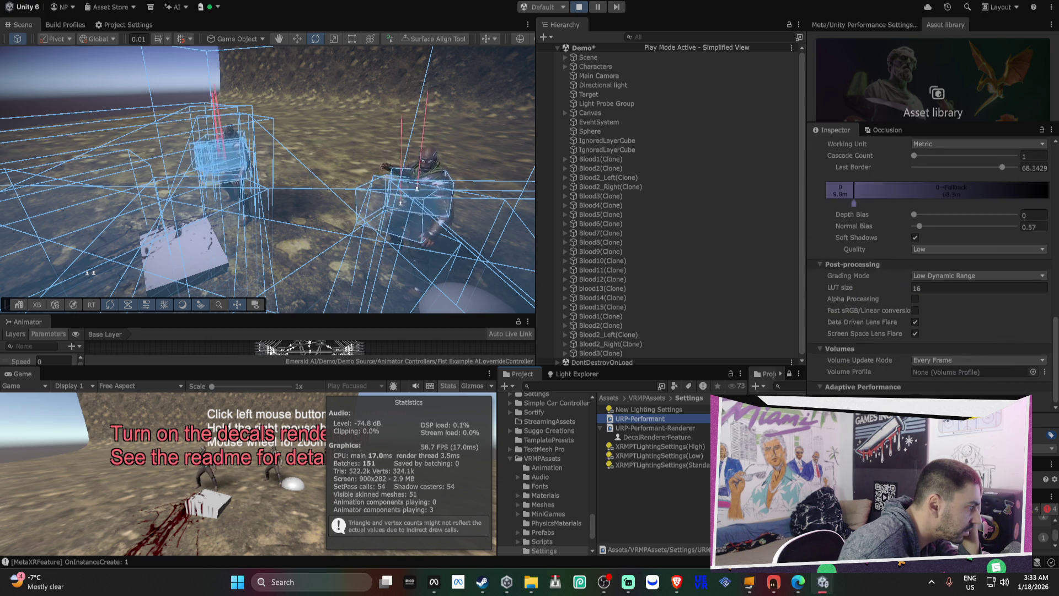
pyautogui.click(705, 426)
# Switch the Decal technique to DBuffer and zoom the Game view to check the decals
pyautogui.click(938, 340)
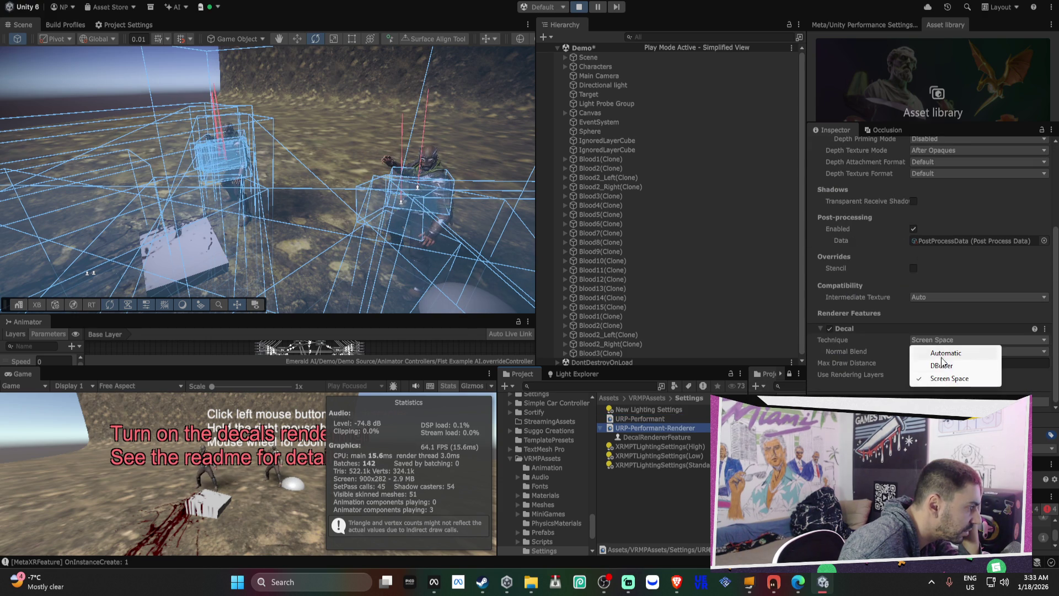
pyautogui.click(971, 366)
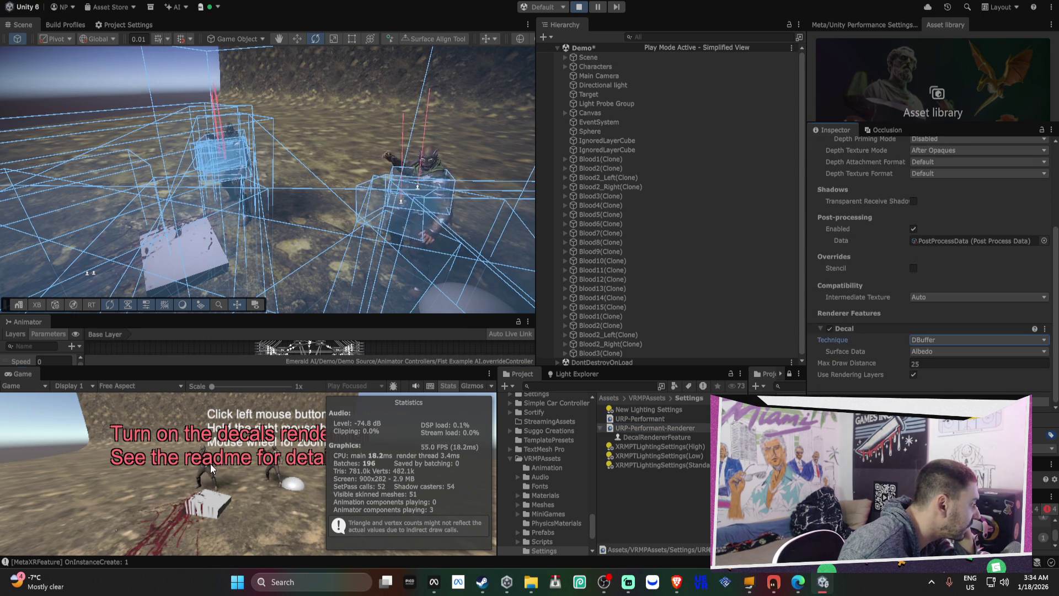
pyautogui.scroll(-3, 218, 465)
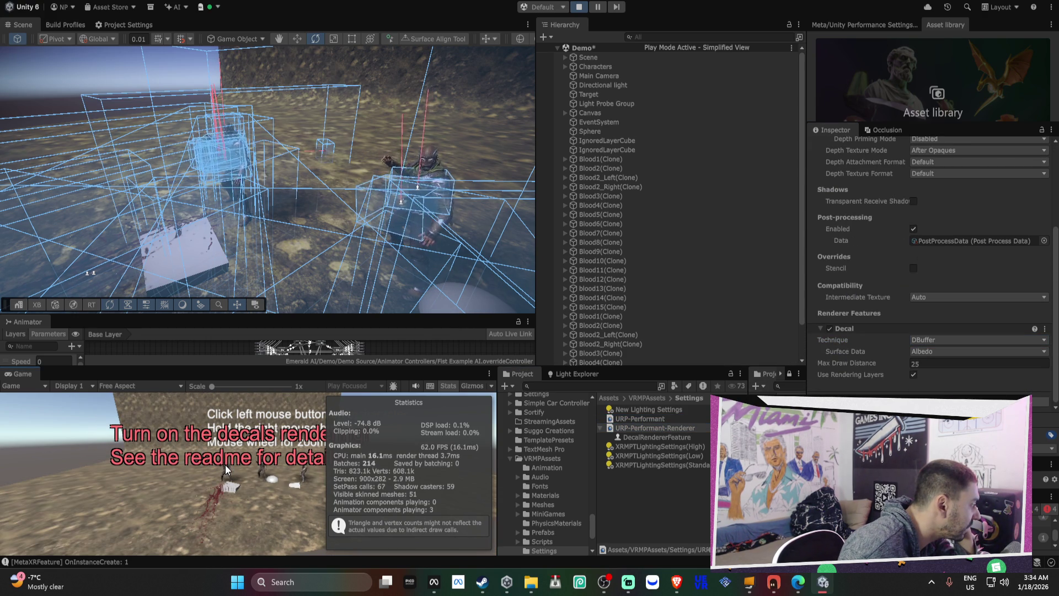
pyautogui.scroll(3, 227, 466)
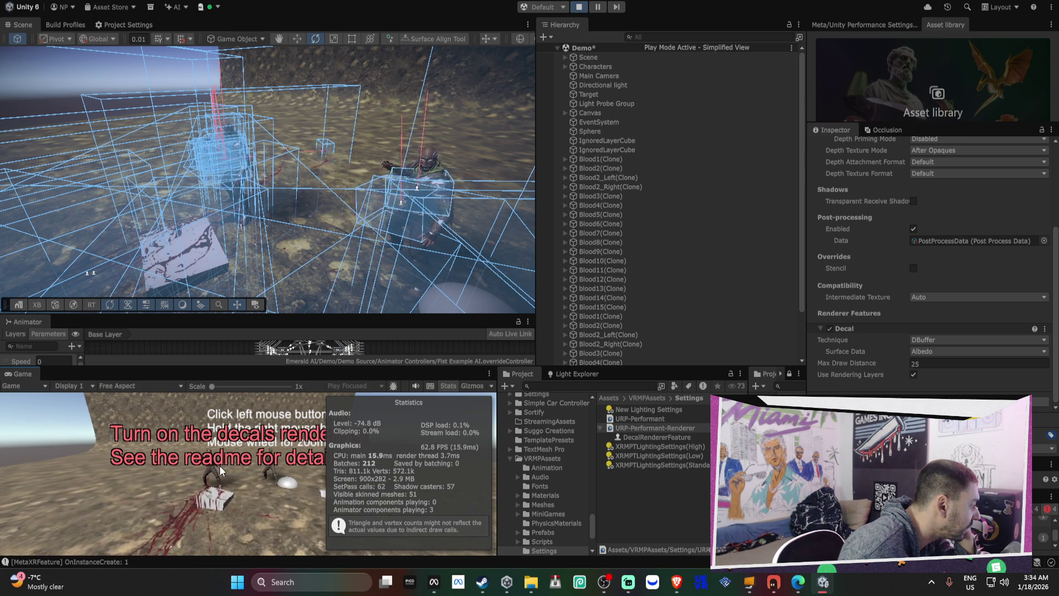
pyautogui.scroll(3, 214, 464)
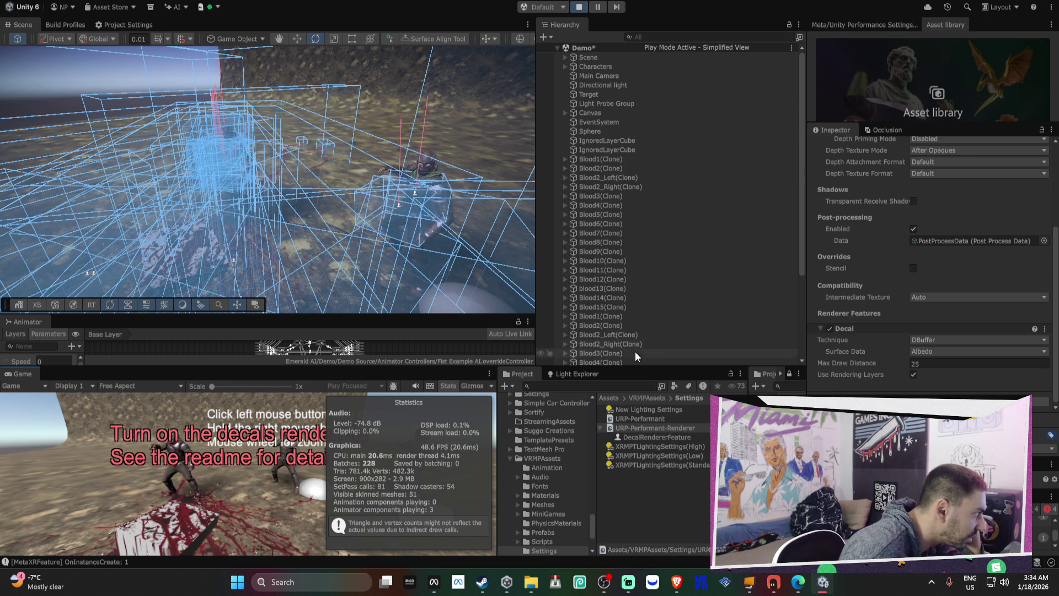
# Inspect Blood2(Clone), Characters, Main Camera and Target (0.3, 1, -6.25), then collapse VRMPAssets
pyautogui.click(673, 325)
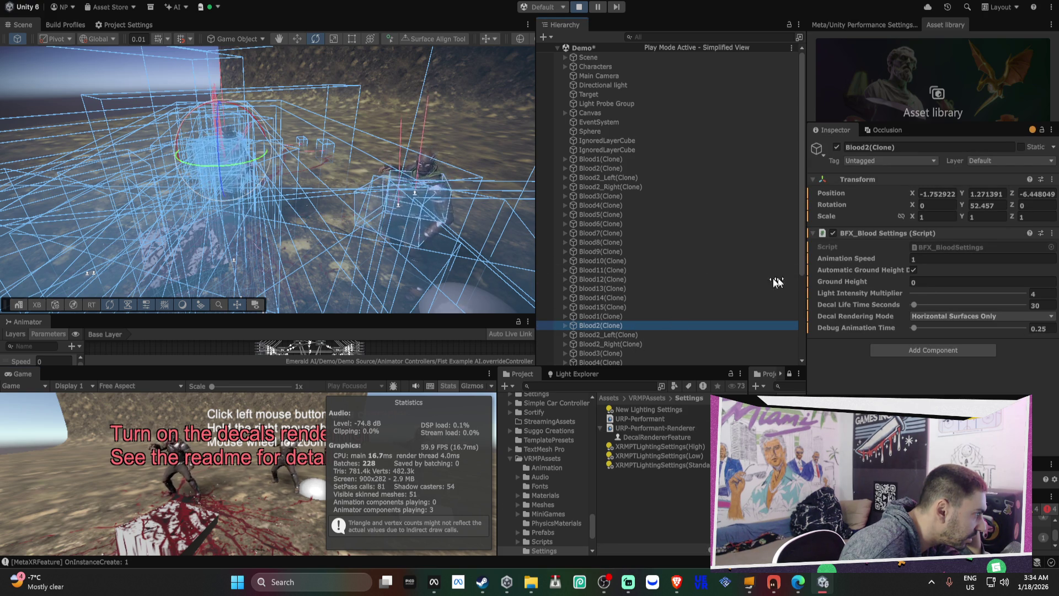
pyautogui.click(623, 66)
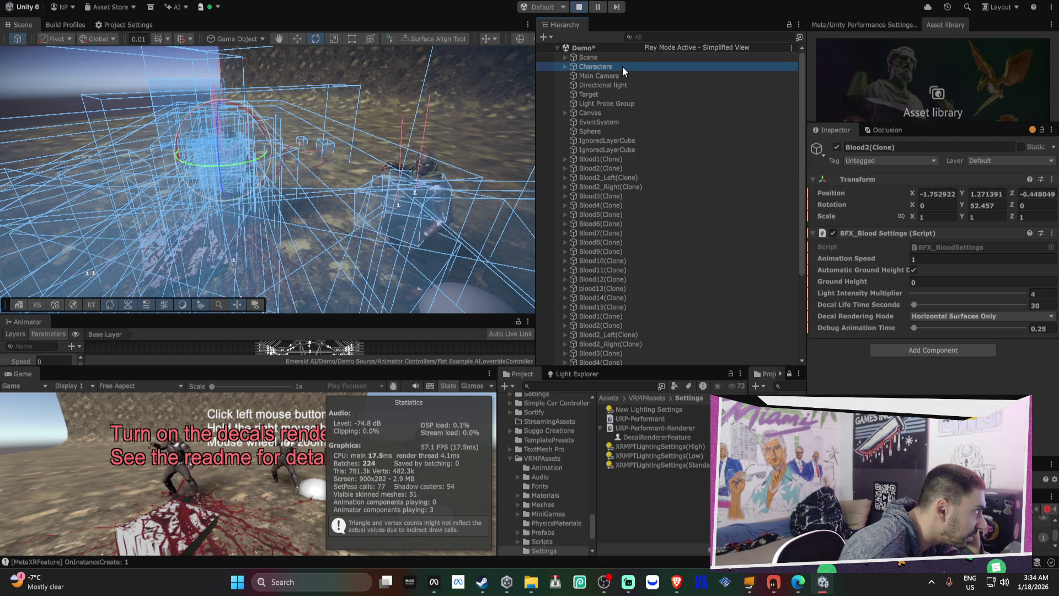
pyautogui.click(623, 76)
pyautogui.click(619, 94)
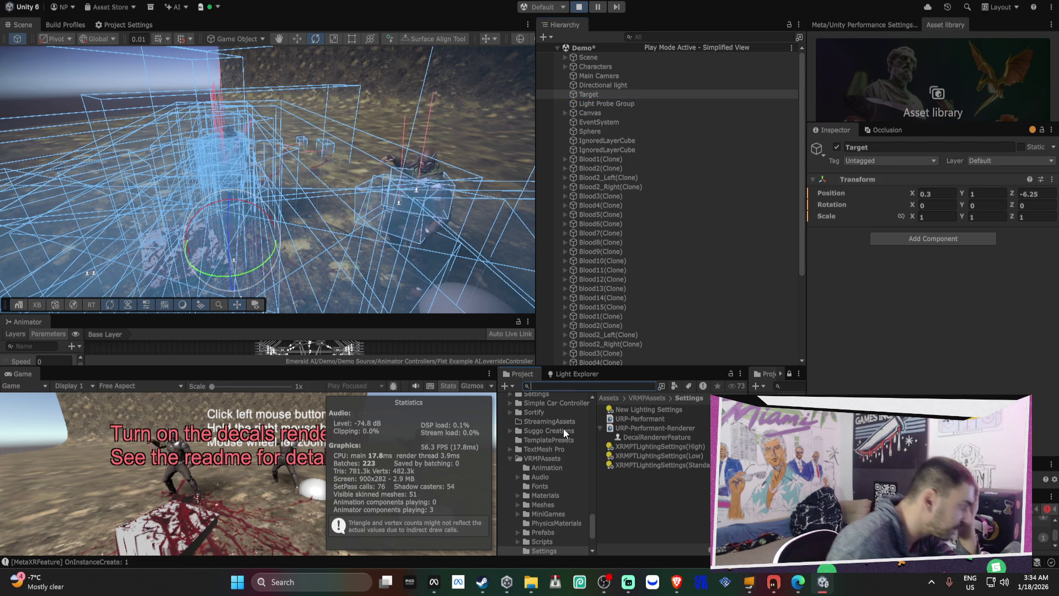
pyautogui.click(510, 458)
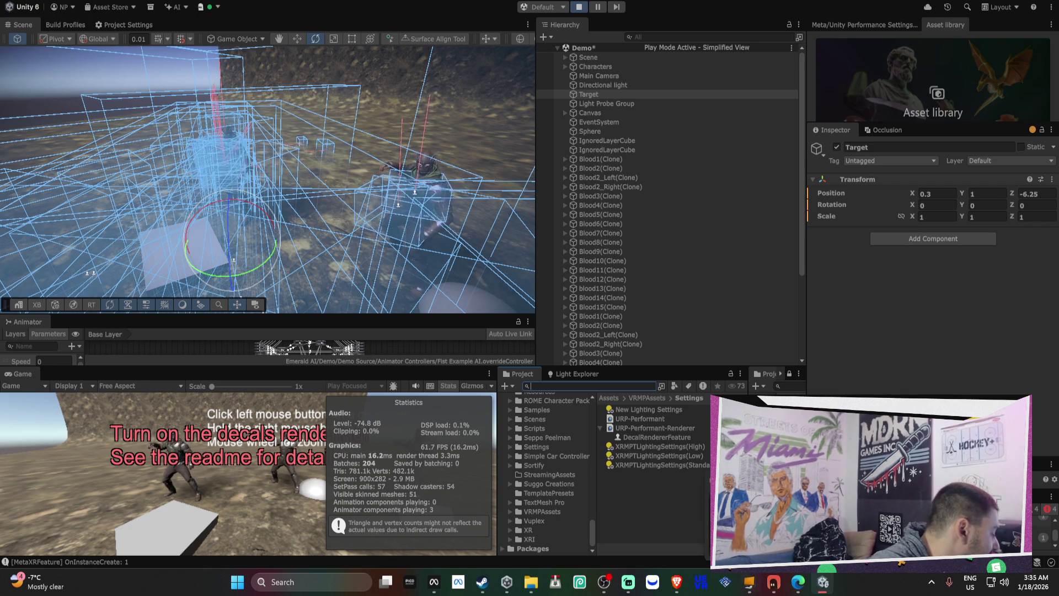
# Focus the running Game view and spawn fresh blood splatter on the white box
pyautogui.click(174, 462)
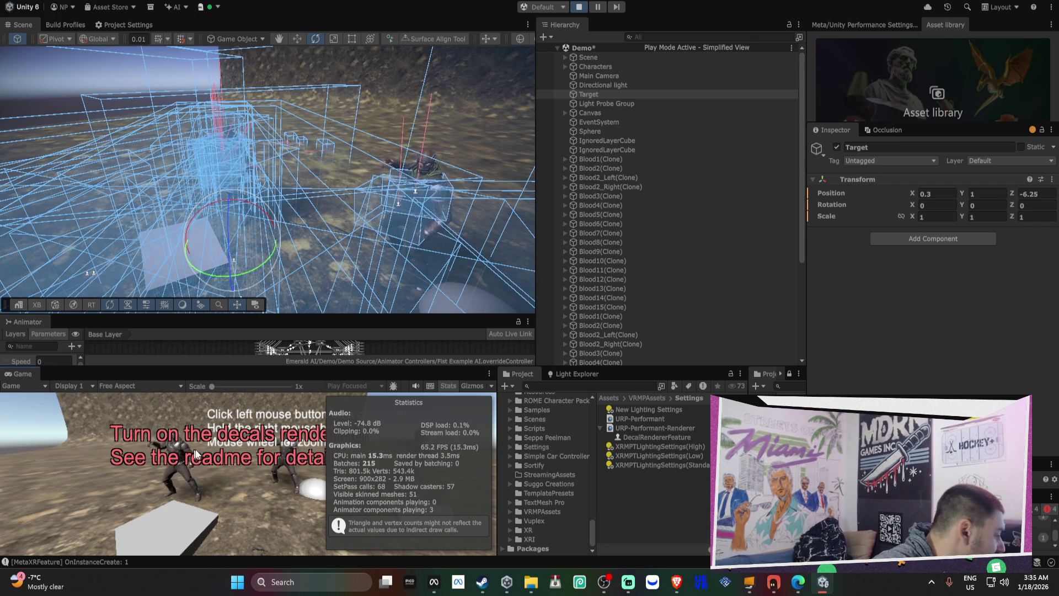
pyautogui.click(177, 455)
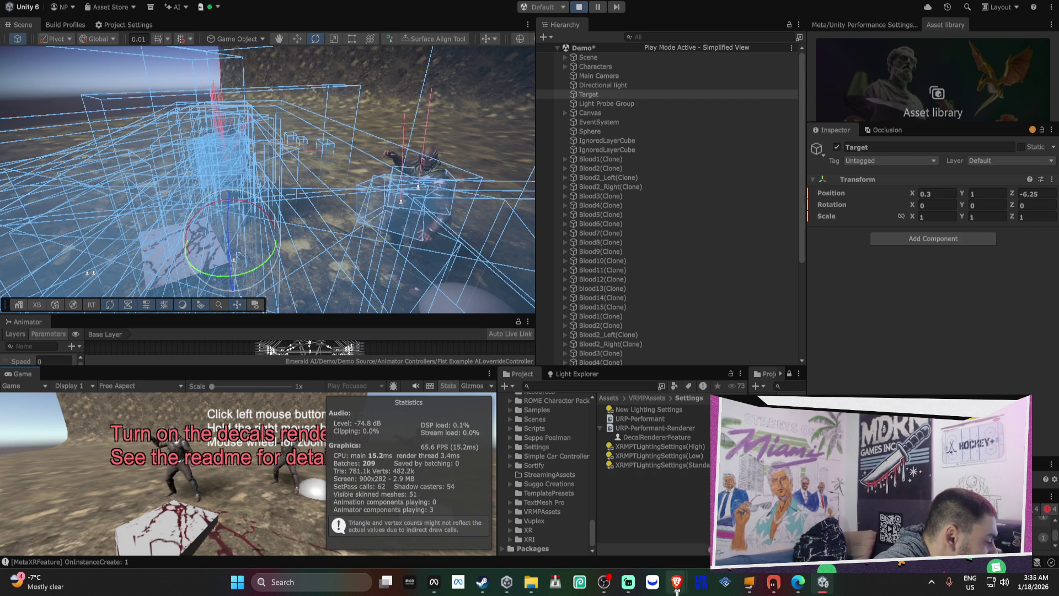
pyautogui.moveTo(616, 584)
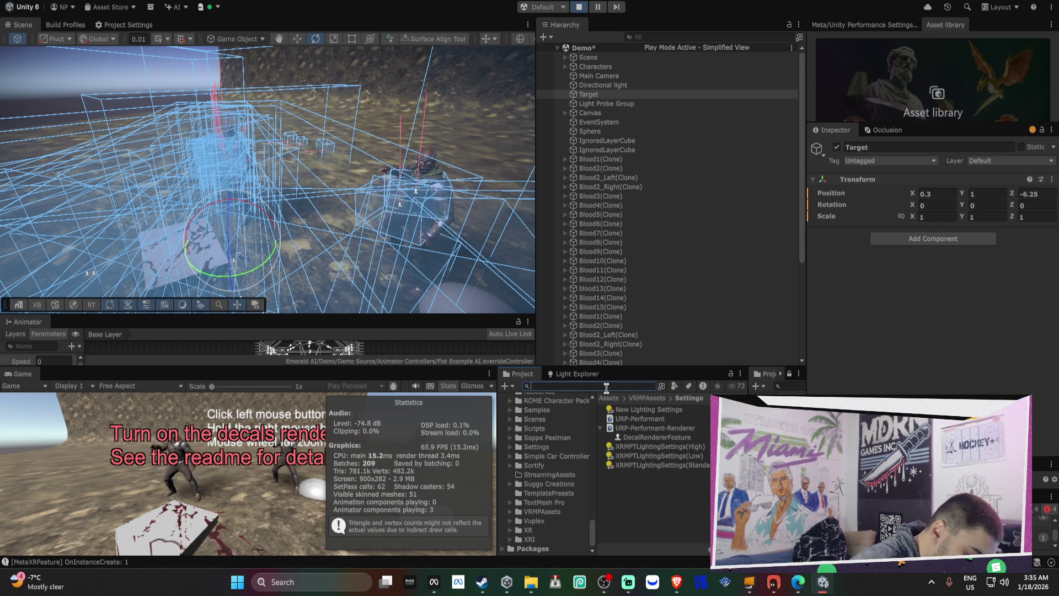
# Search 'blood', browse to KriptoFX Blood1 and inspect Blood_norm's import settings (RGBA Half)
pyautogui.write('blood')
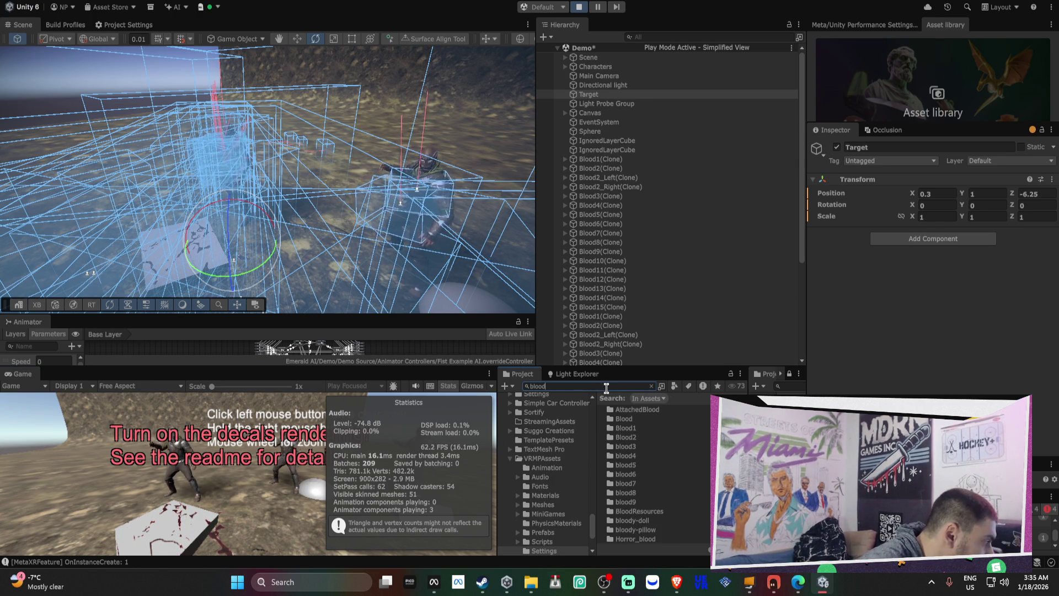
pyautogui.click(665, 418)
pyautogui.click(668, 410)
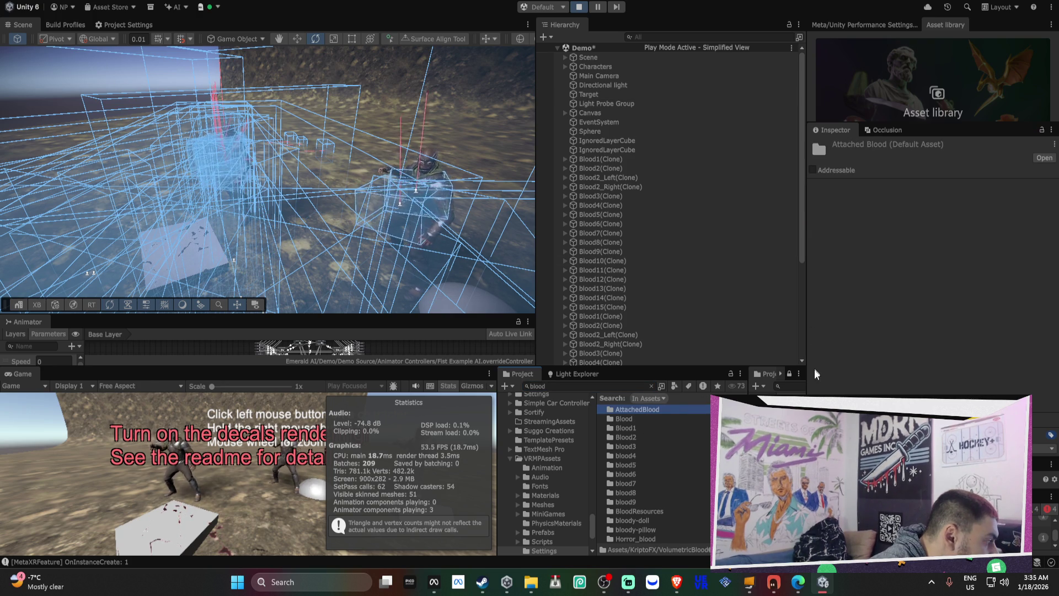
pyautogui.click(651, 386)
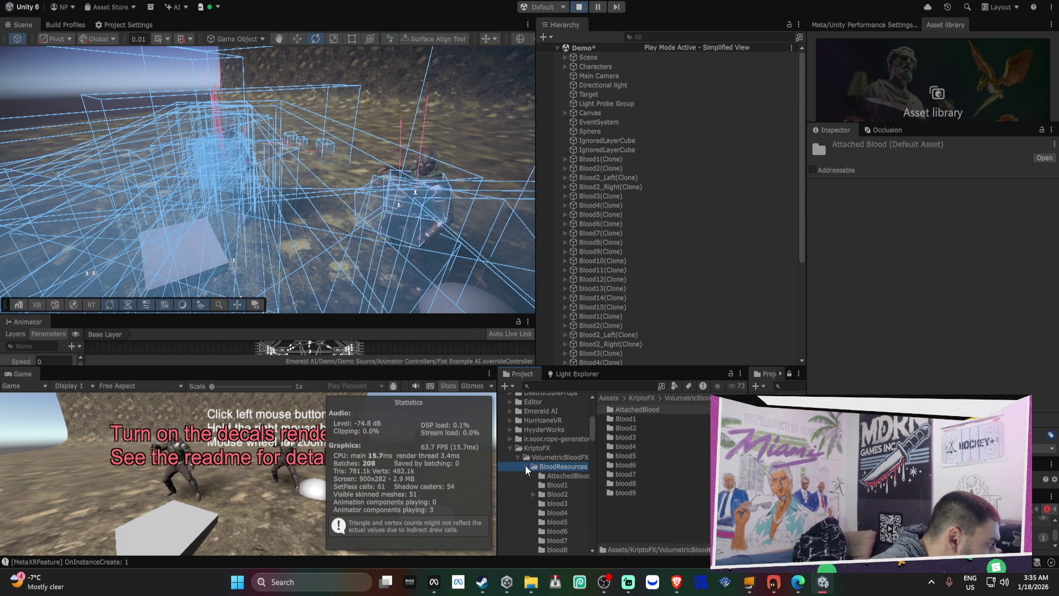
pyautogui.click(702, 409)
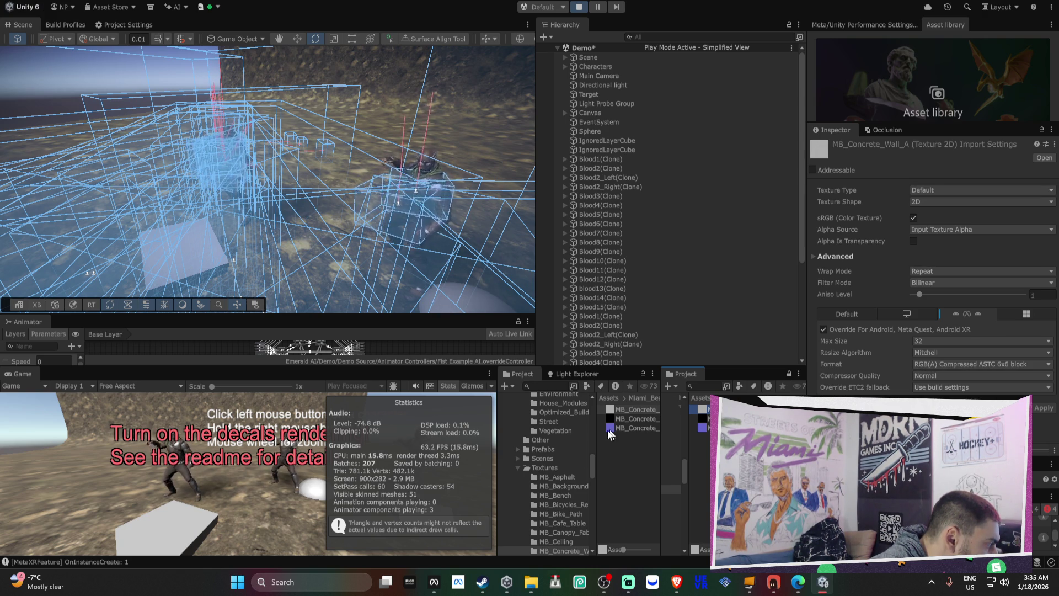
pyautogui.scroll(10, 561, 439)
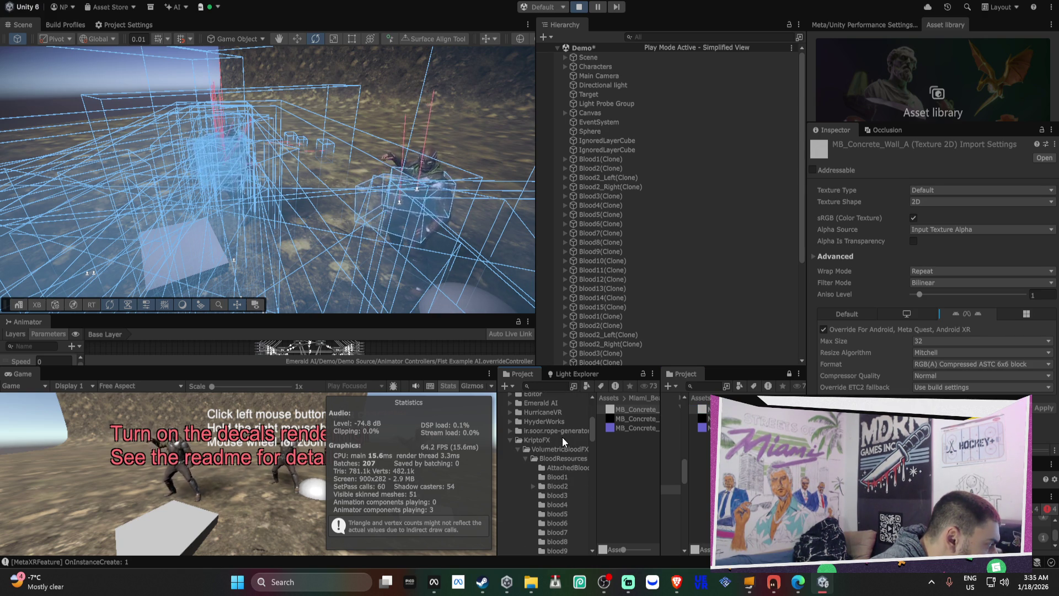
pyautogui.click(557, 467)
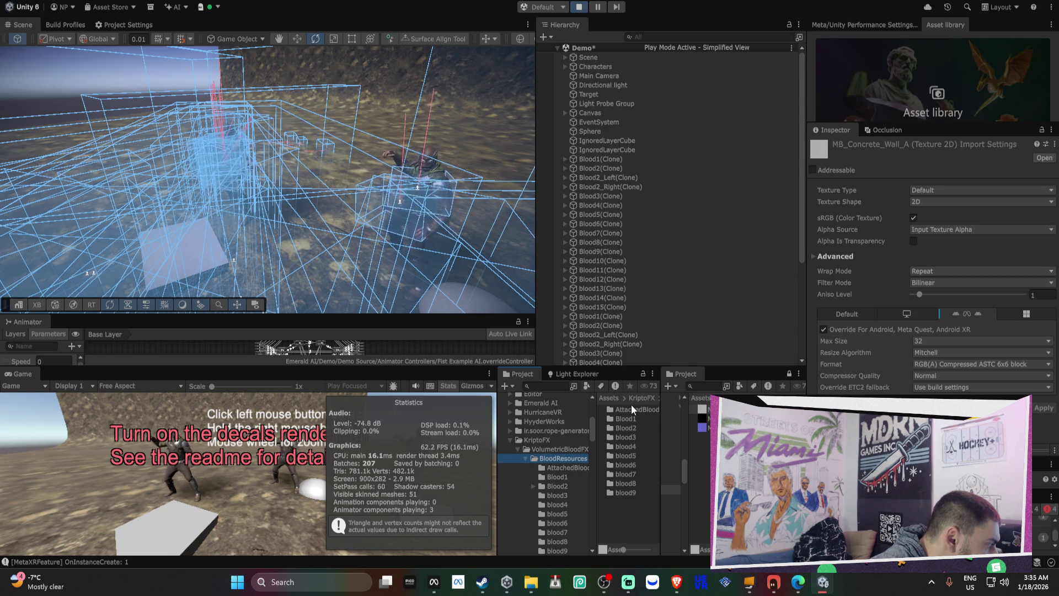
pyautogui.click(557, 478)
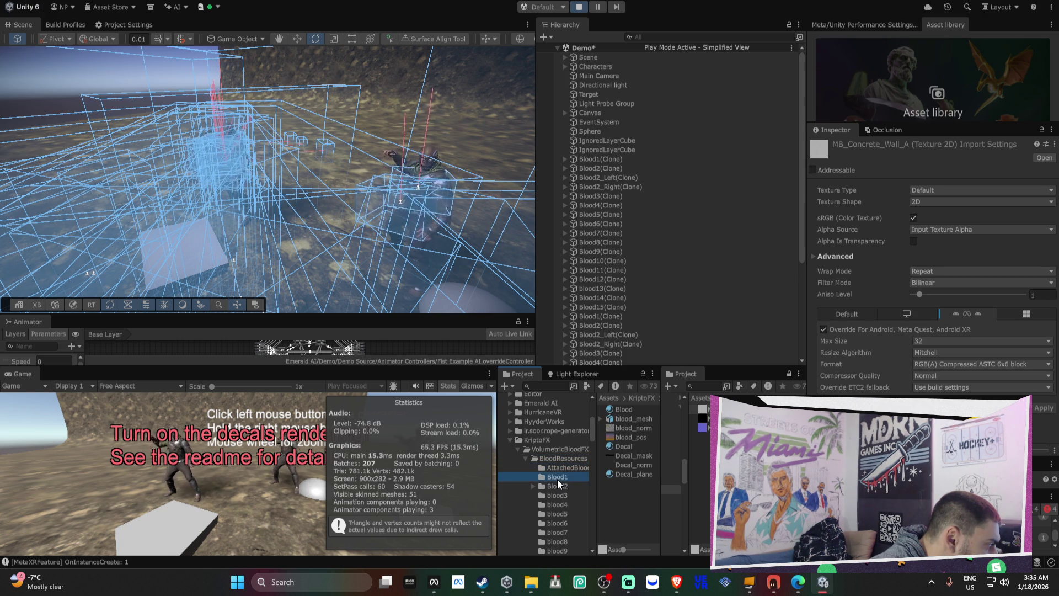
pyautogui.click(641, 429)
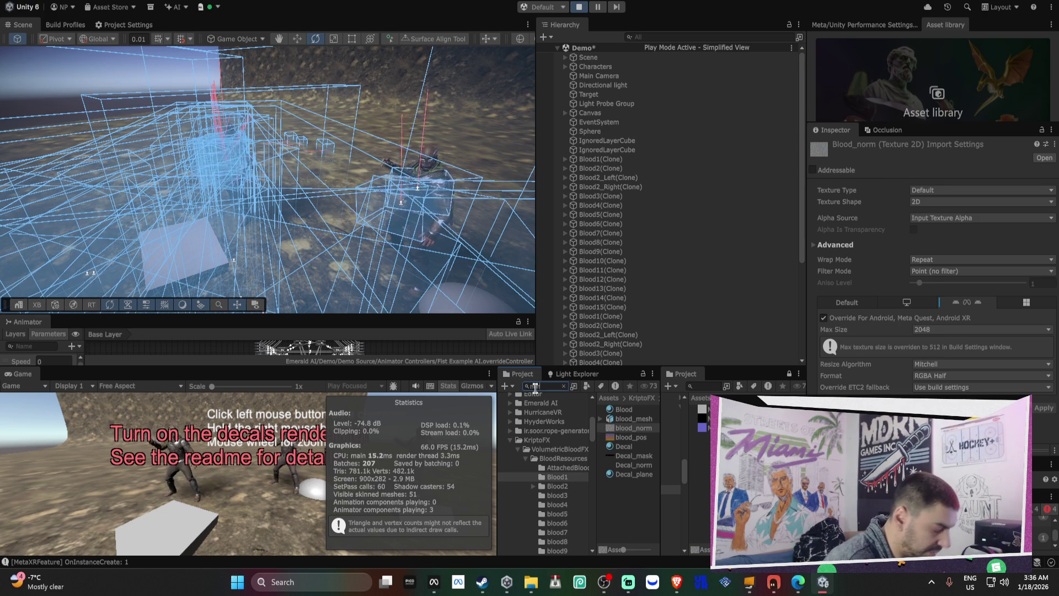
# Select all blood_norm textures except Blood_normal and set their format to RGBA 16 bit
pyautogui.write('rm')
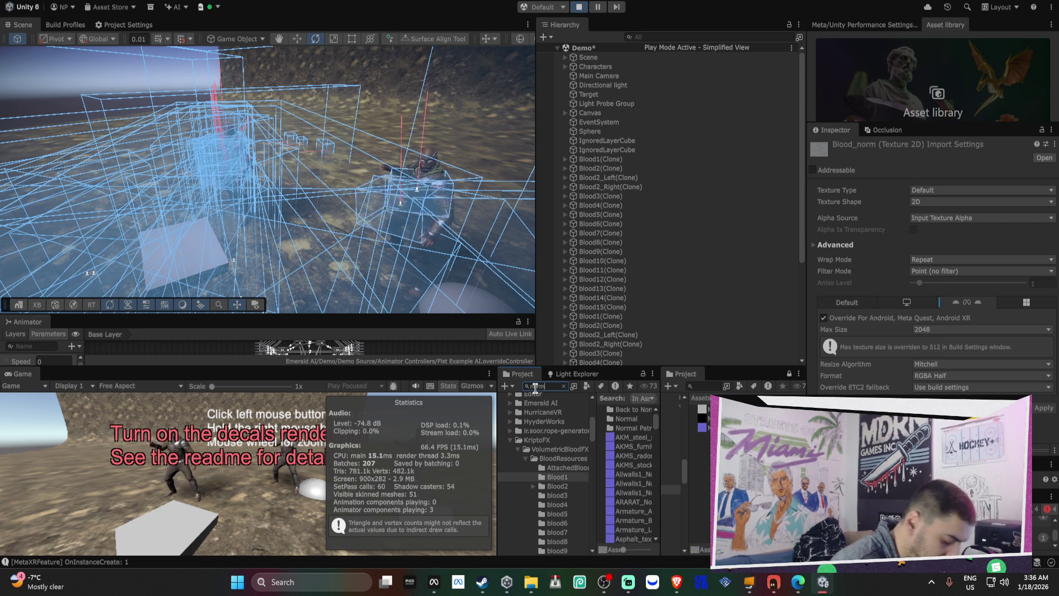
pyautogui.hotkey('ctrl', 'a')
pyautogui.write('blood_')
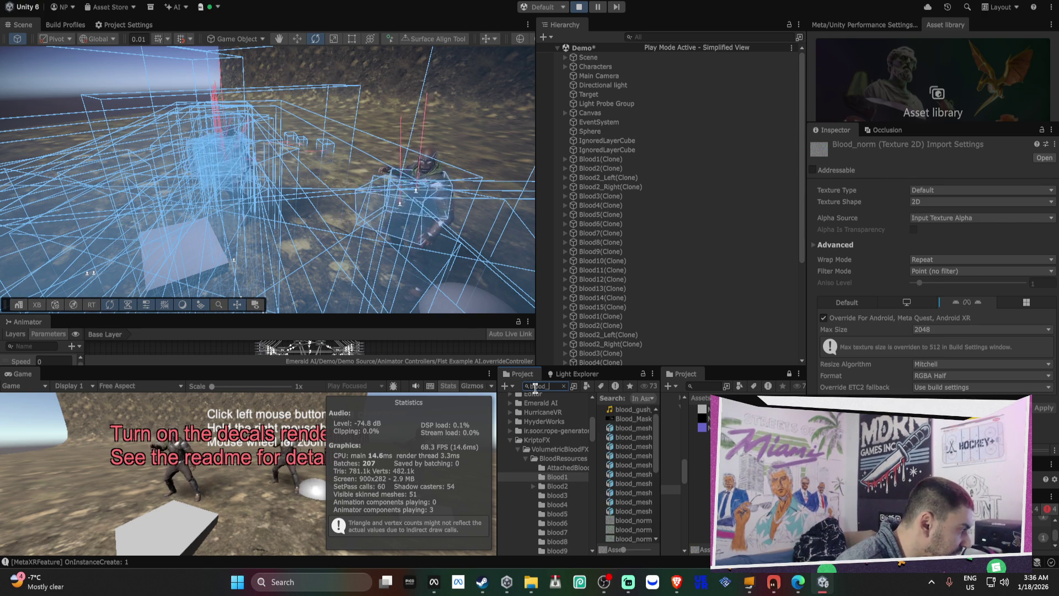
pyautogui.write('norm')
pyautogui.click(654, 451)
pyautogui.hotkey('ctrl', 'a')
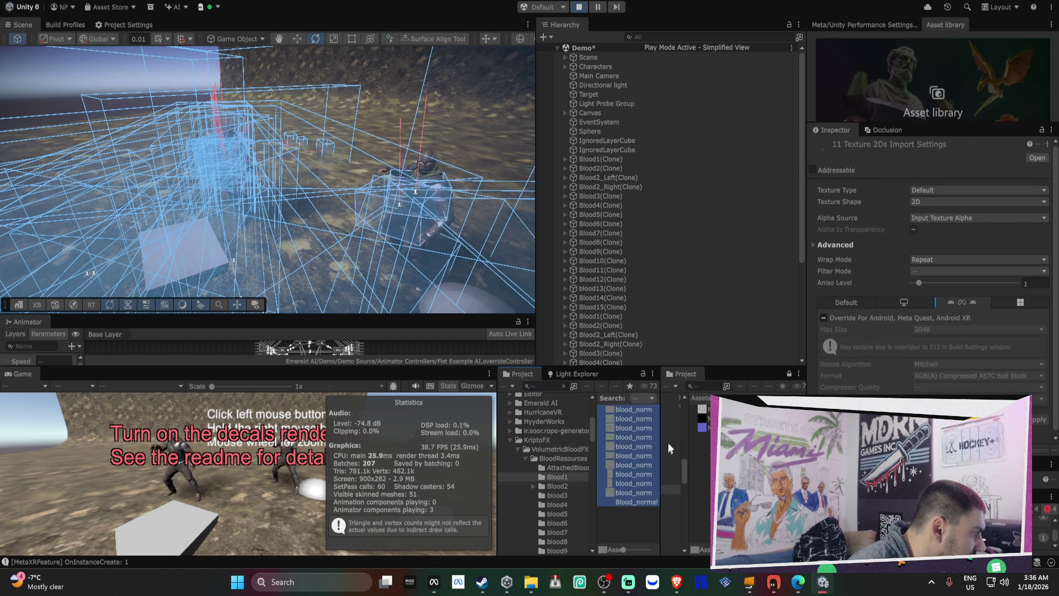
pyautogui.keyDown('ctrl'); pyautogui.click(634, 501); pyautogui.keyUp('ctrl')
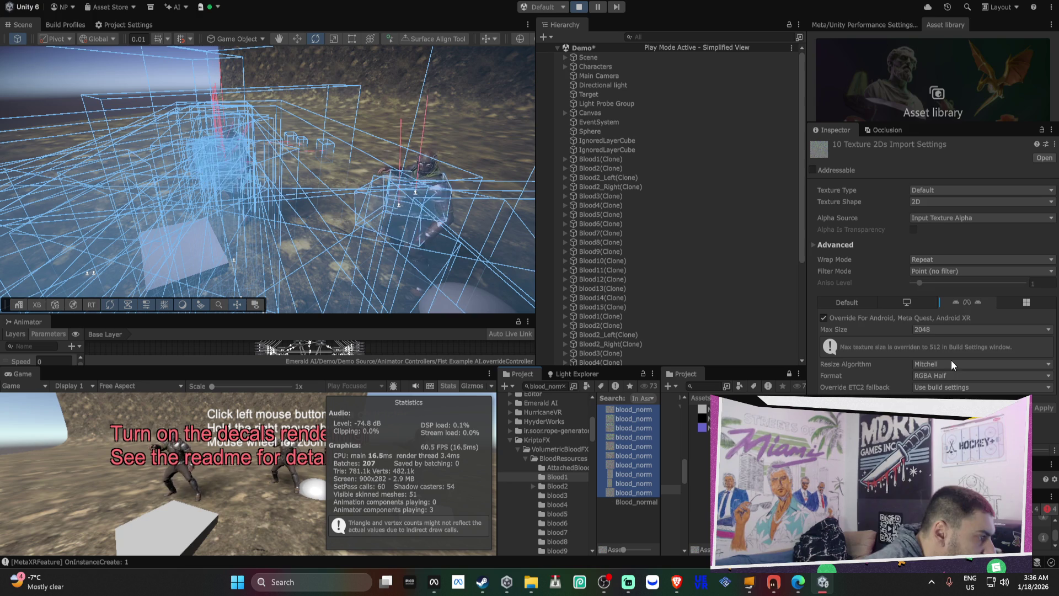
pyautogui.click(951, 375)
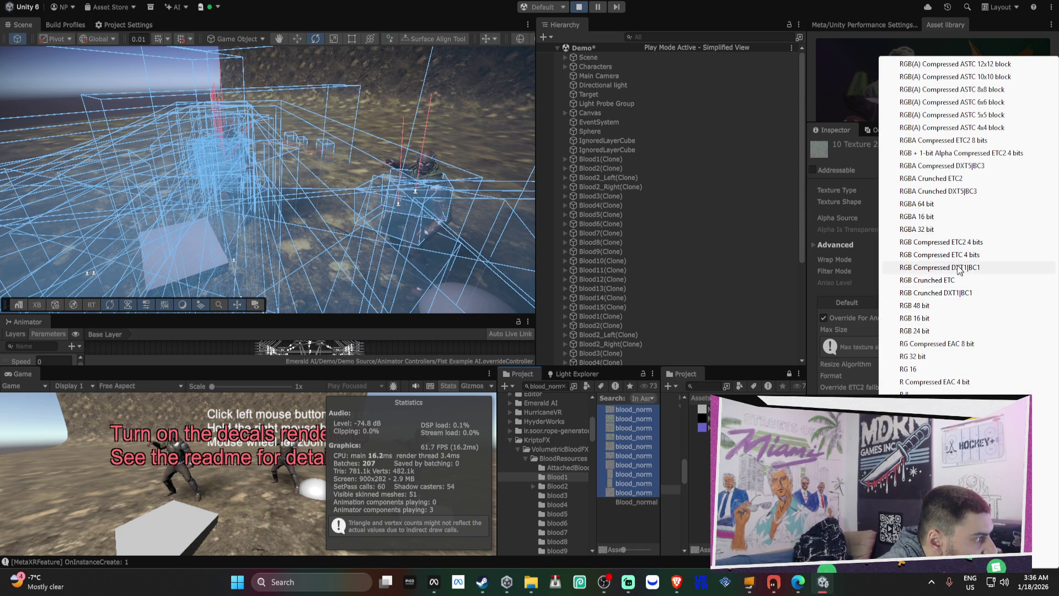
pyautogui.click(927, 216)
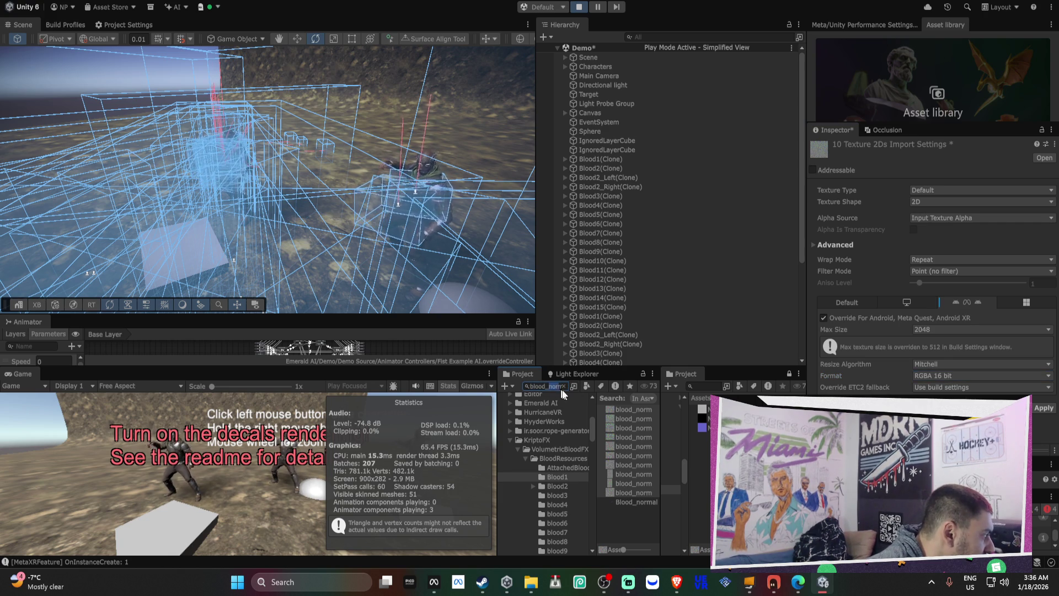
pyautogui.write('pos')
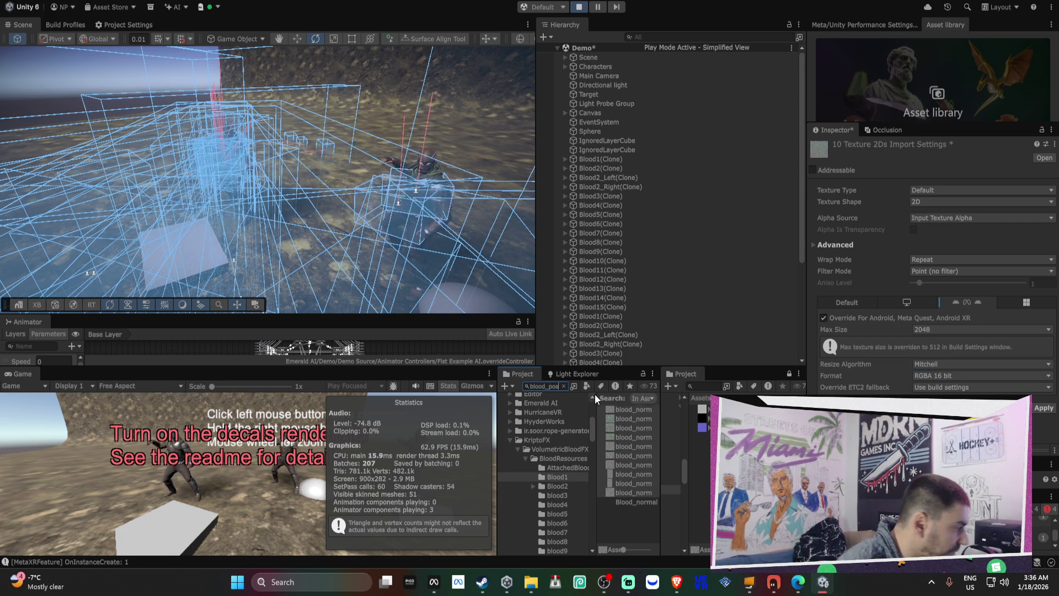
# Save the pending blood_norm changes, then set all ten blood_pos textures to RGBA 16 bit and apply
pyautogui.click(629, 456)
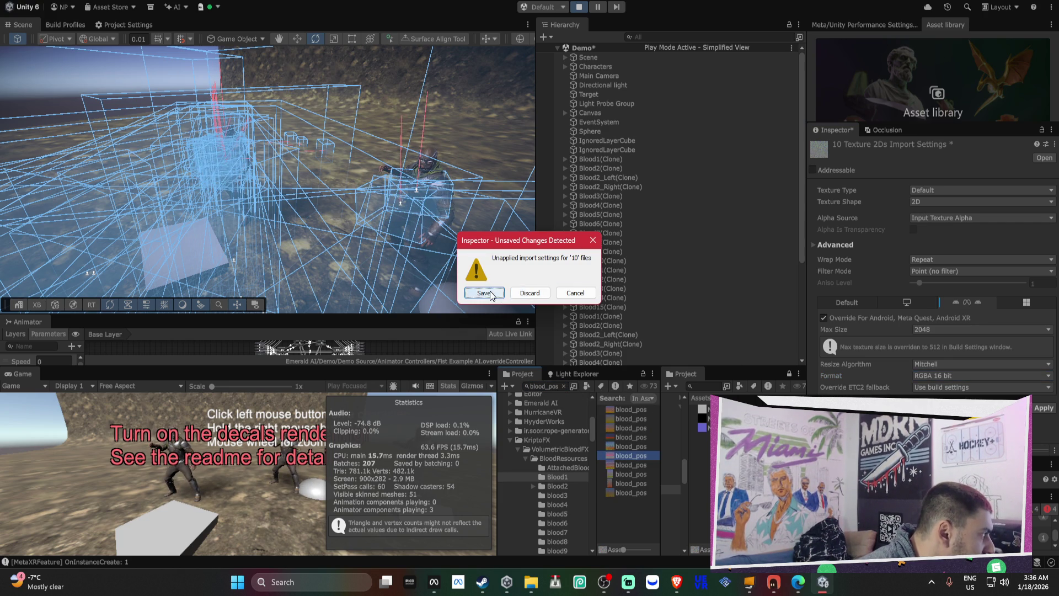
pyautogui.click(490, 294)
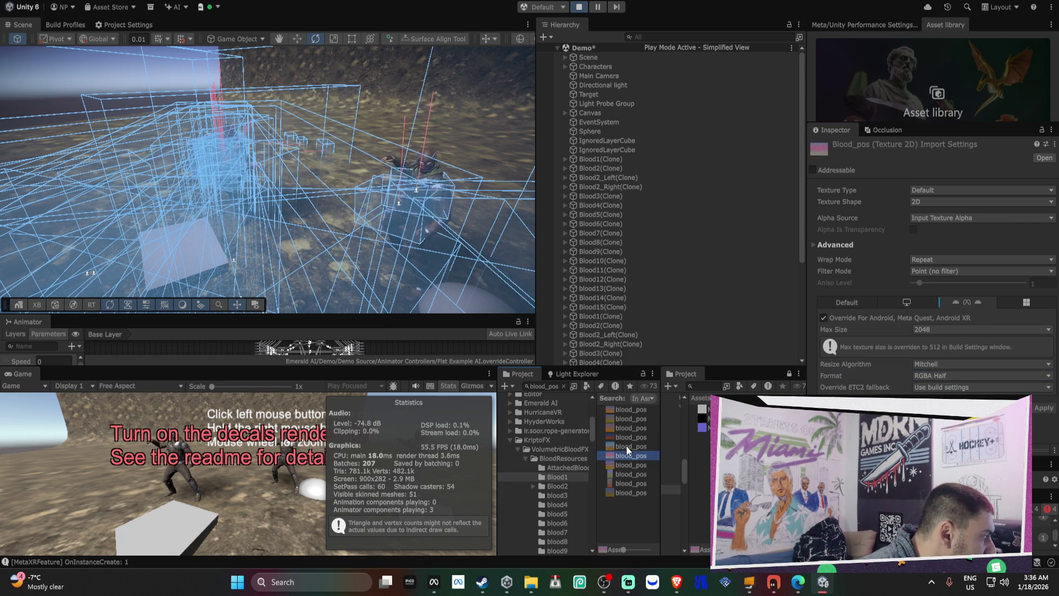
pyautogui.hotkey('ctrl', 'a')
pyautogui.click(959, 375)
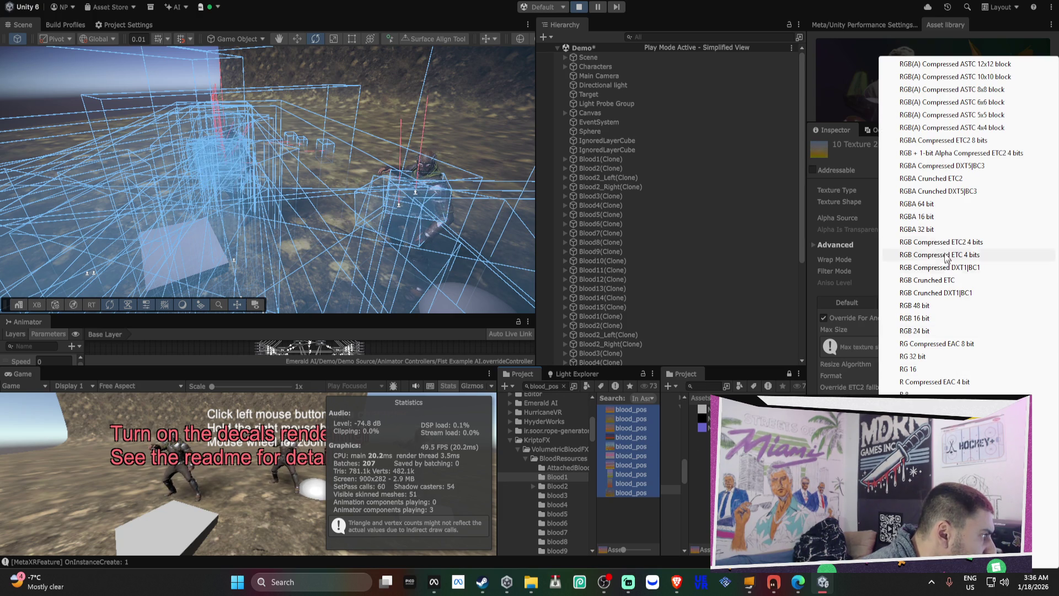
pyautogui.click(938, 216)
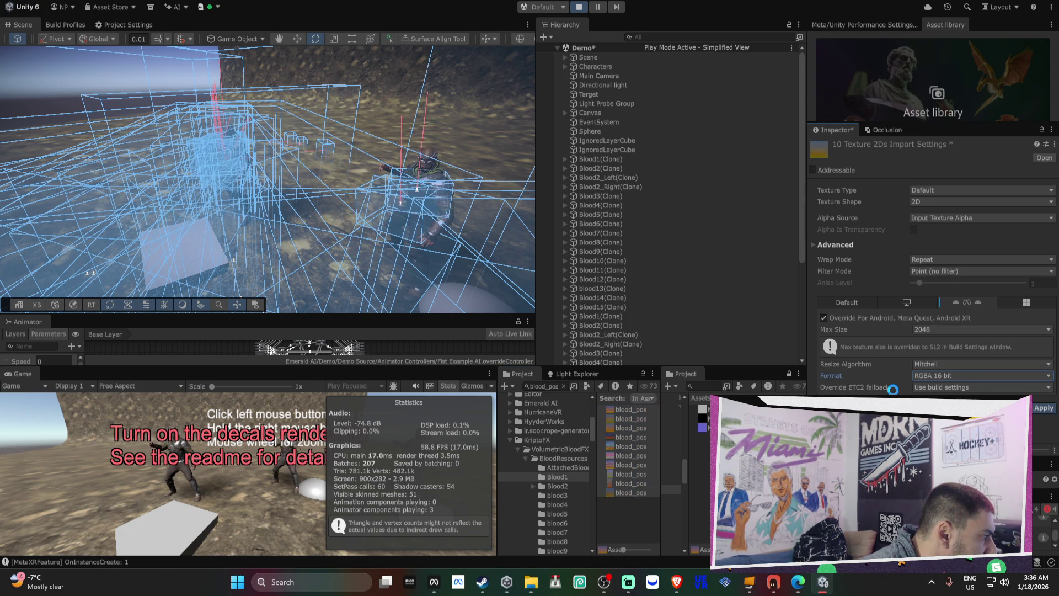
pyautogui.click(1044, 408)
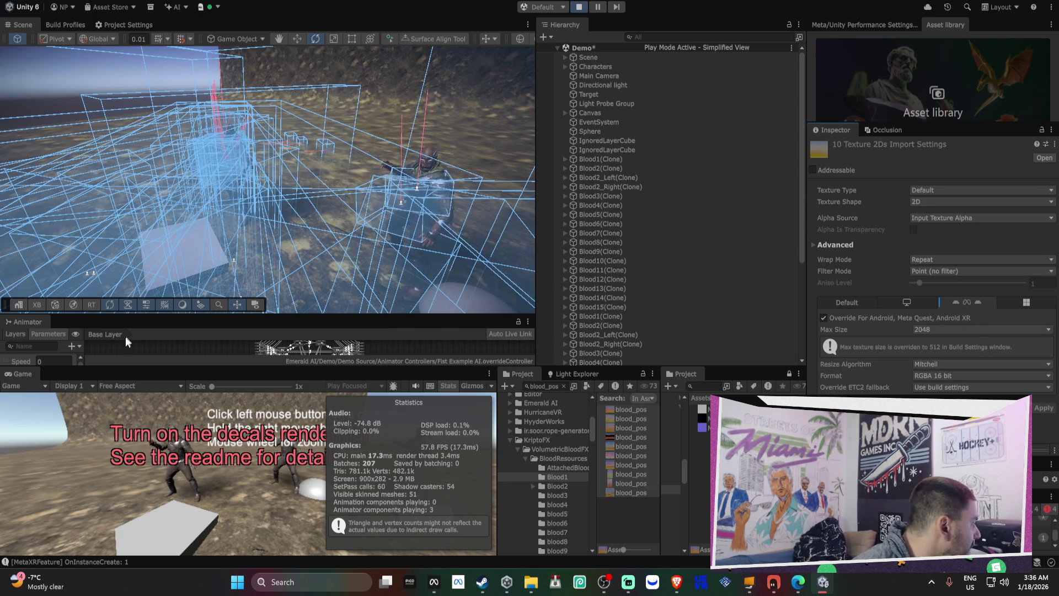
# Maximise the Game view and splatter blood on the left, middle and right characters
pyautogui.doubleClick(10, 373)
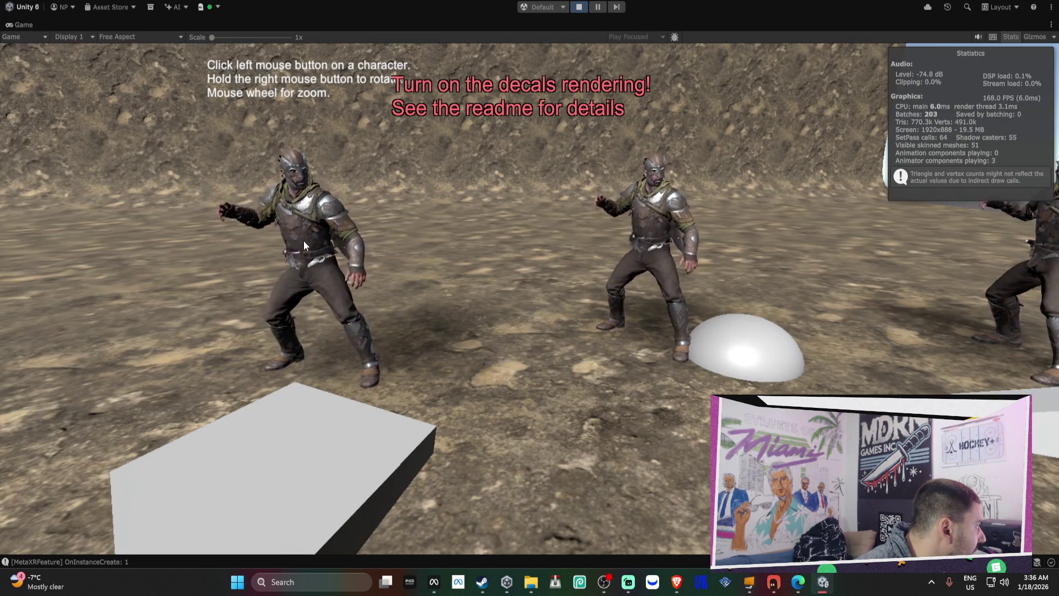
pyautogui.click(303, 240)
pyautogui.scroll(-3, 303, 241)
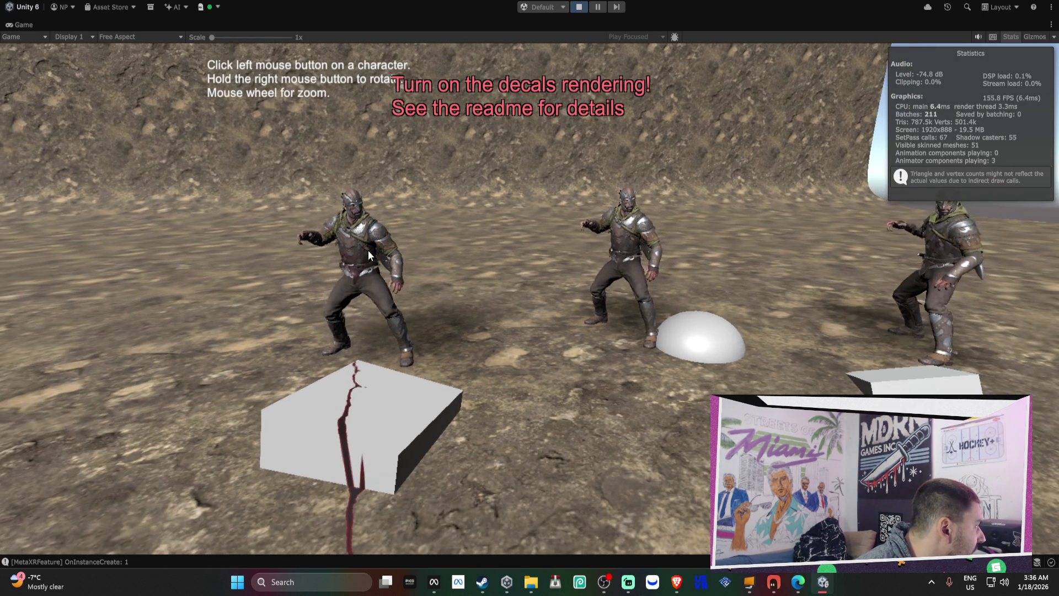
pyautogui.click(363, 237)
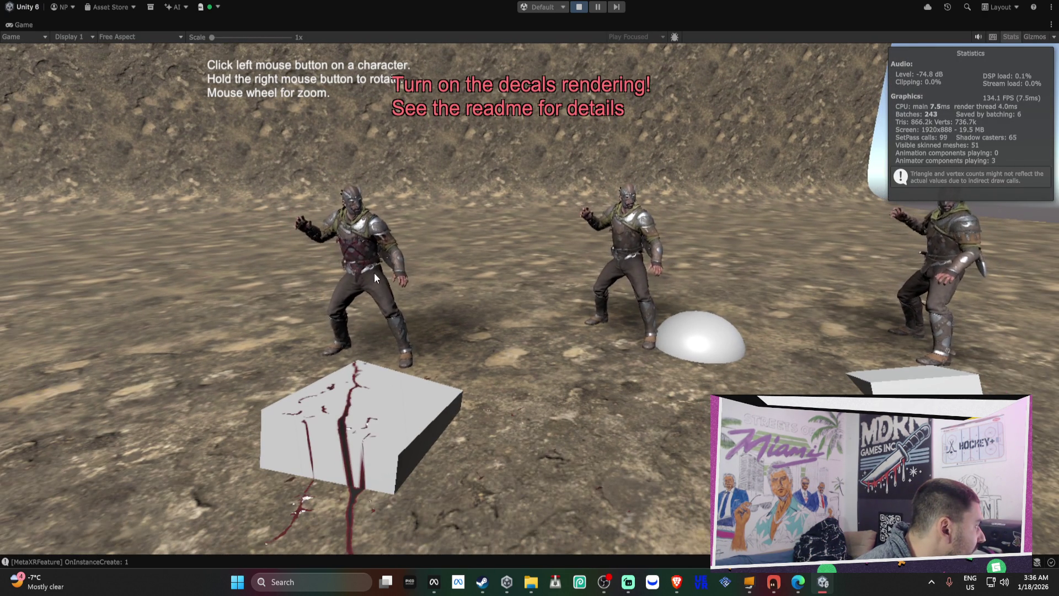
pyautogui.click(392, 330)
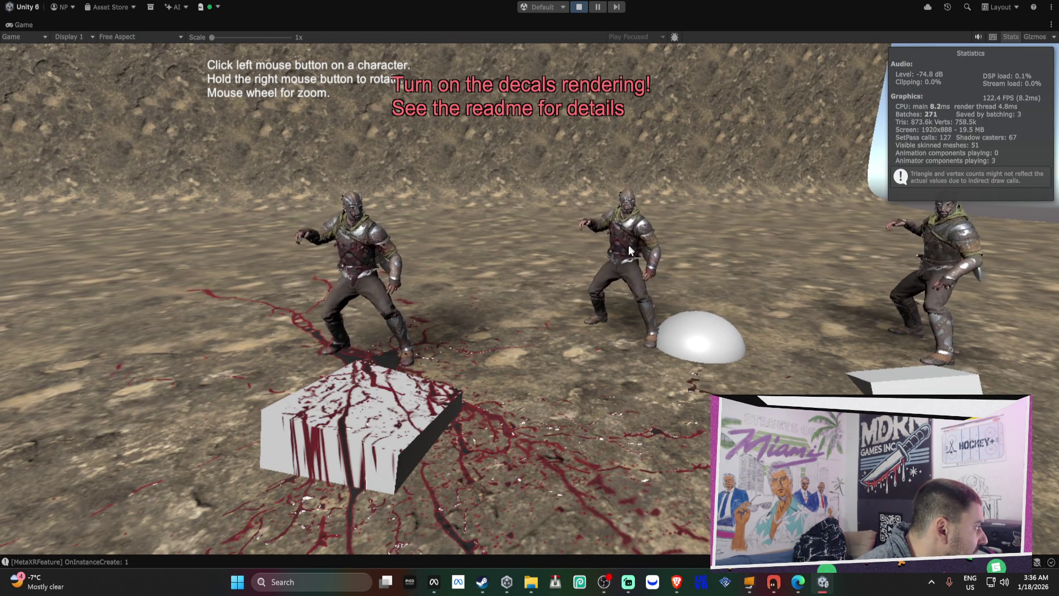
pyautogui.click(627, 259)
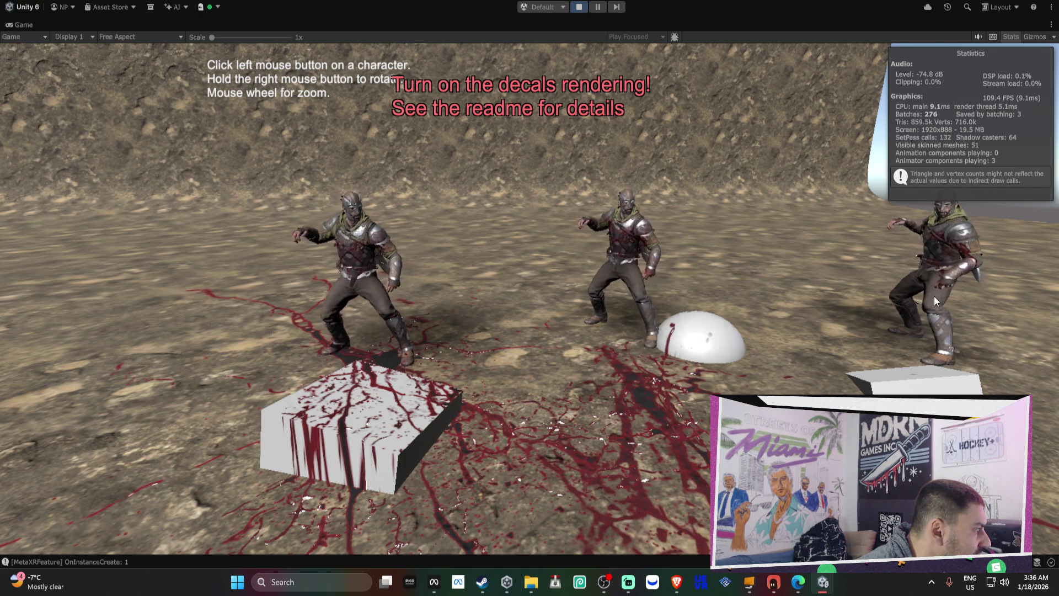
pyautogui.click(950, 231)
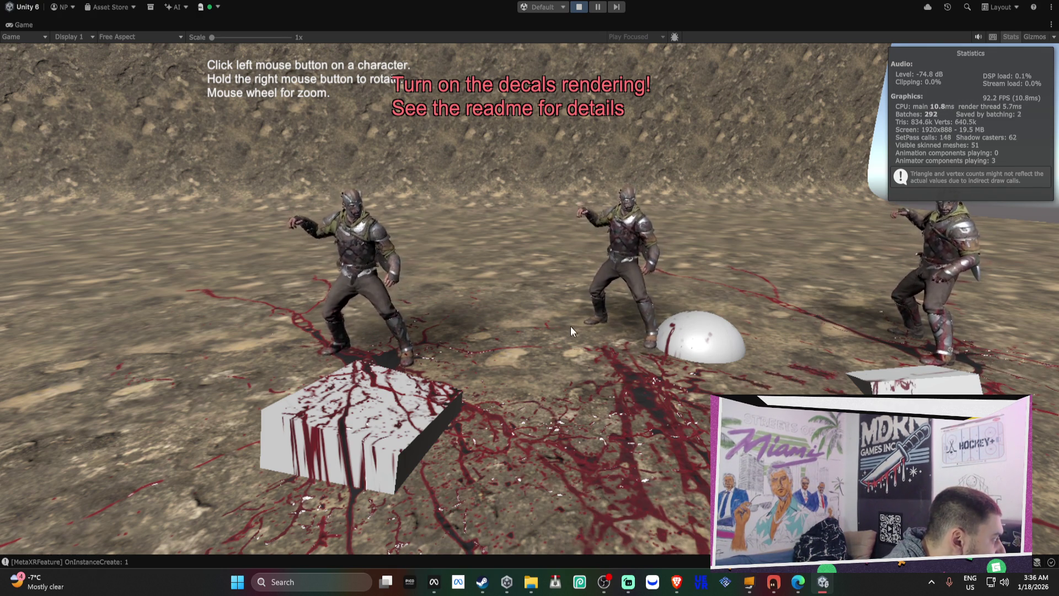
pyautogui.click(441, 289)
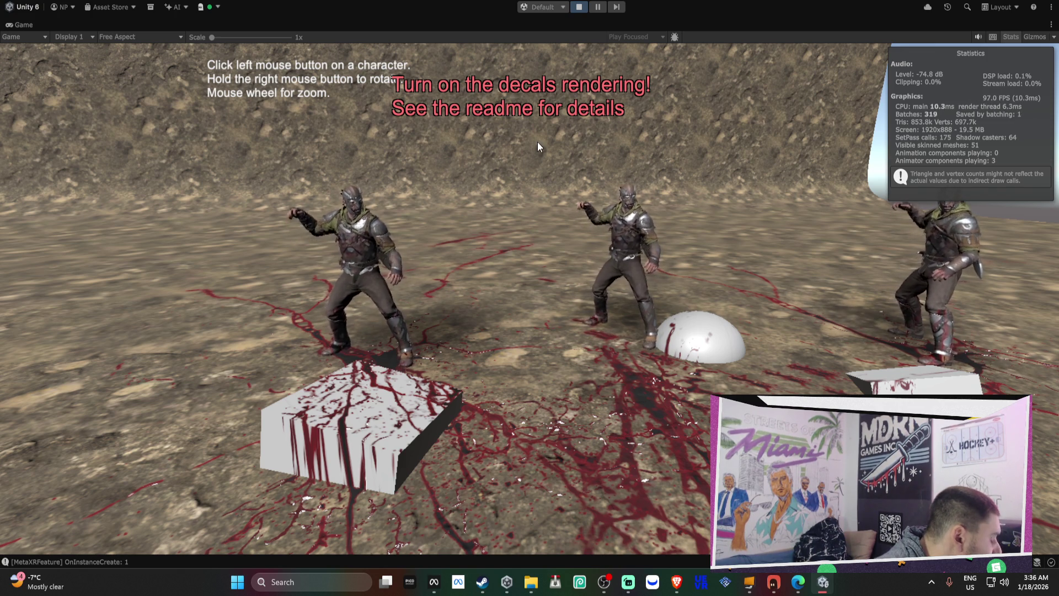
# Restore the editor layout and browse the blood prefabs, inspecting Blood2_Right and AttachedBloodDecal
pyautogui.doubleClick(18, 25)
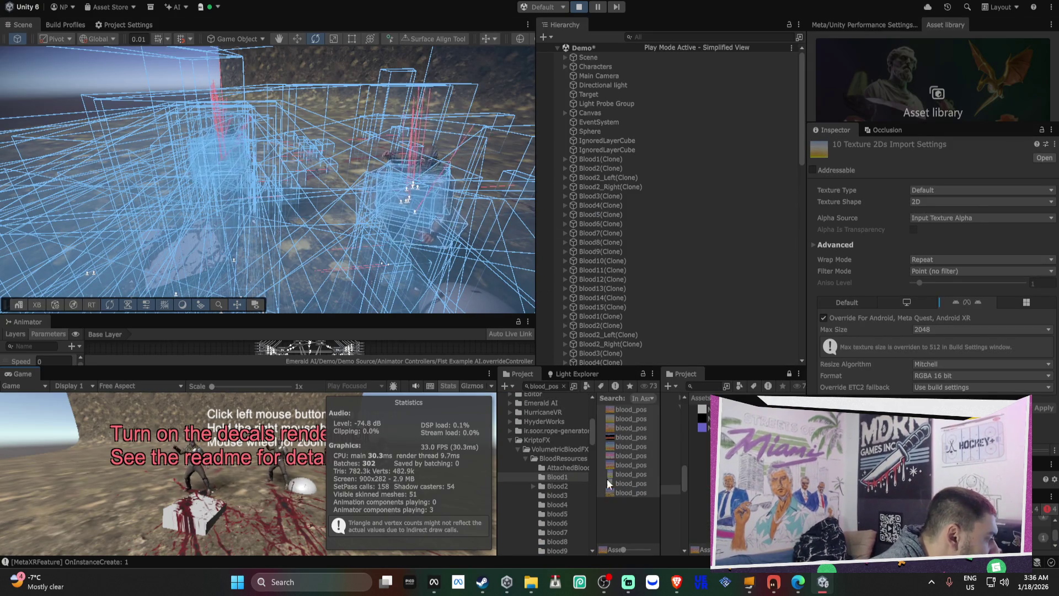
pyautogui.scroll(-3, 587, 475)
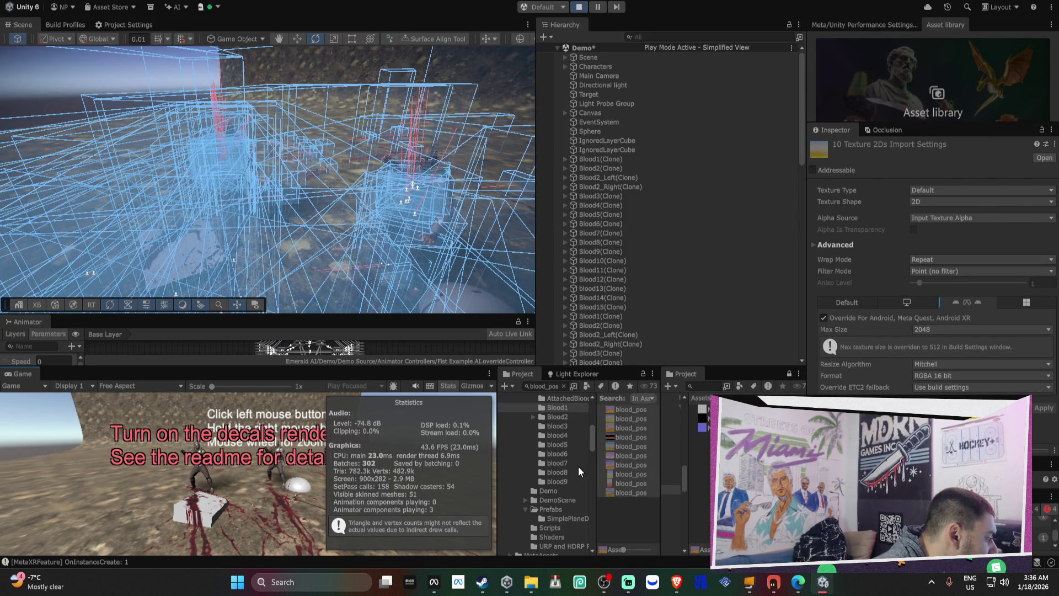
pyautogui.click(571, 509)
pyautogui.click(634, 455)
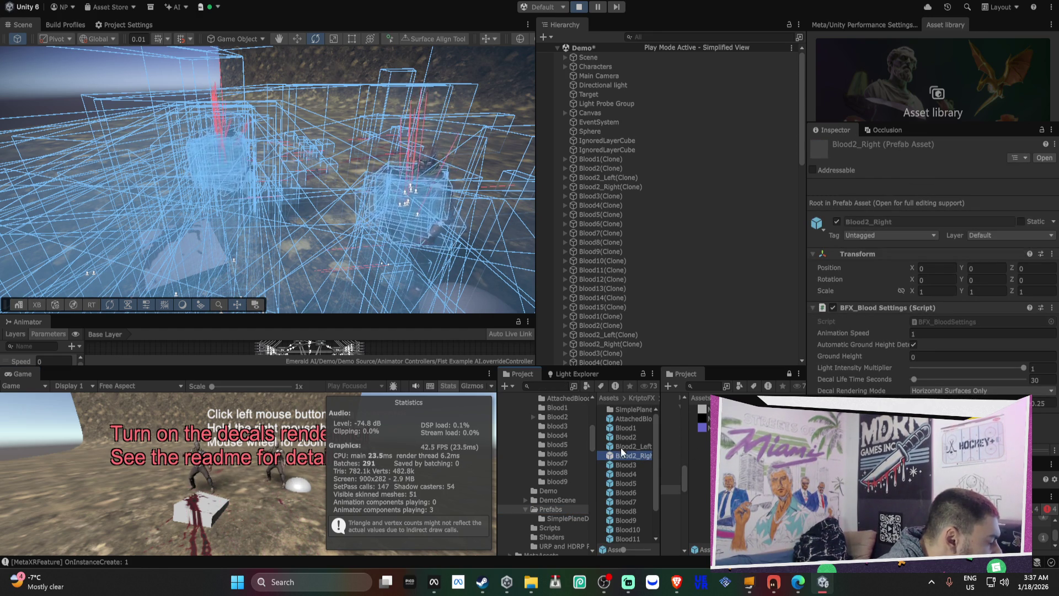
pyautogui.click(636, 413)
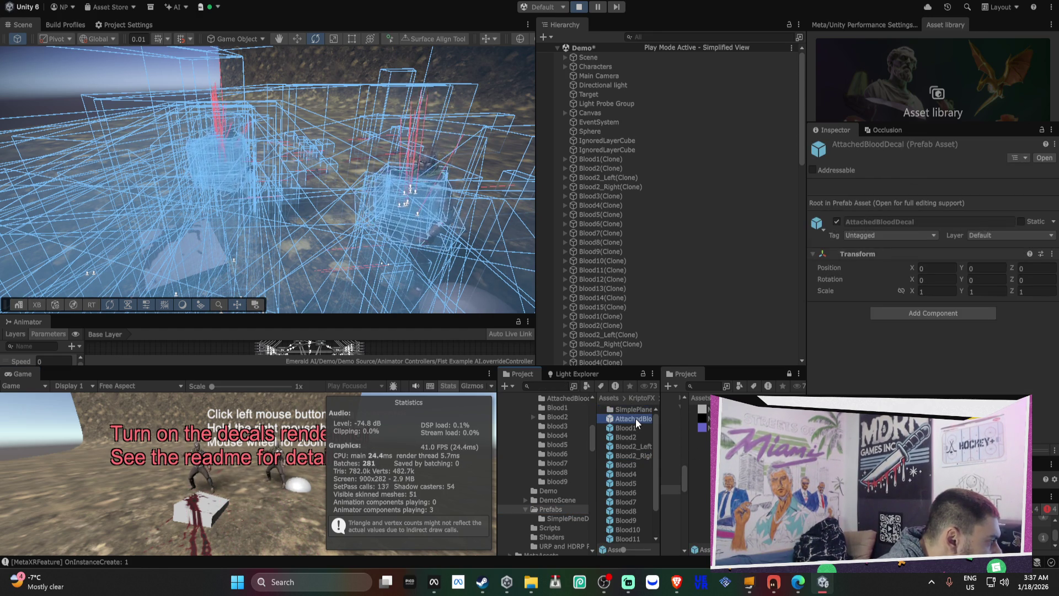
pyautogui.click(560, 514)
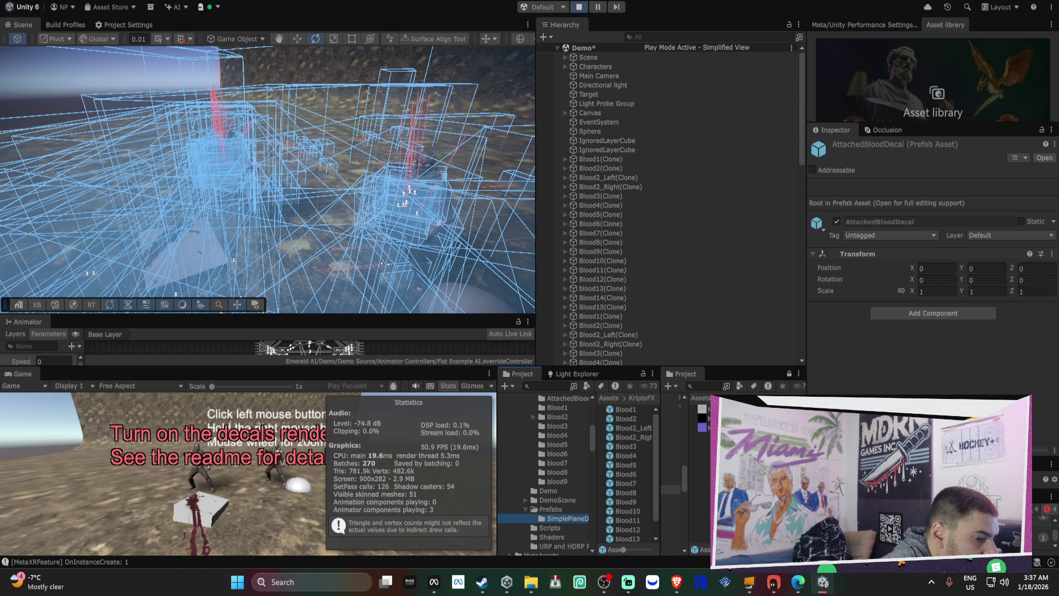
# Widen the Project window's asset list and folder tree so full names fit
pyautogui.scroll(-3, 655, 326)
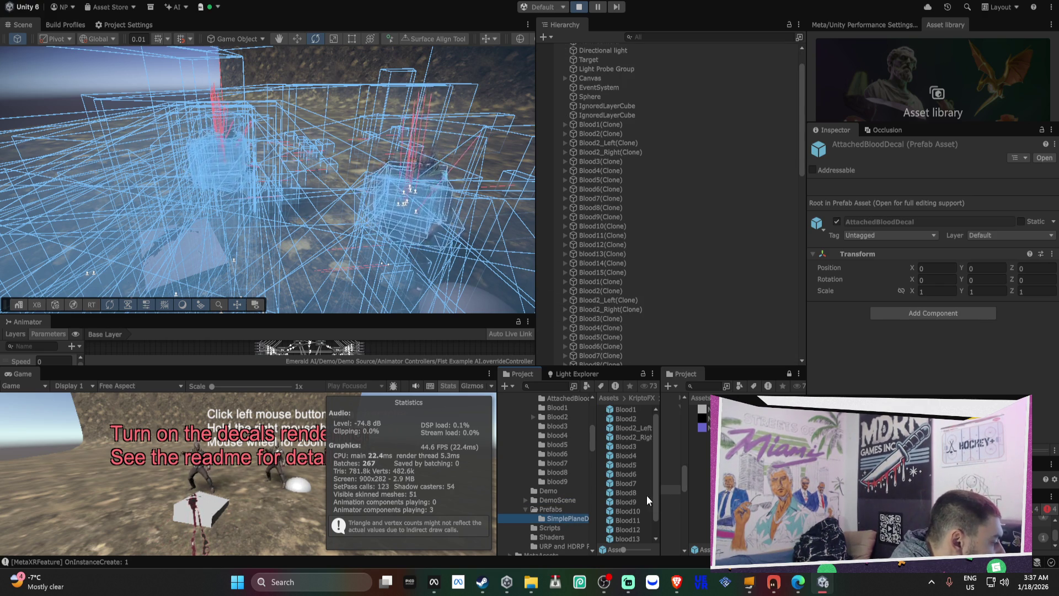
pyautogui.moveTo(659, 480); pyautogui.dragTo(693, 480)
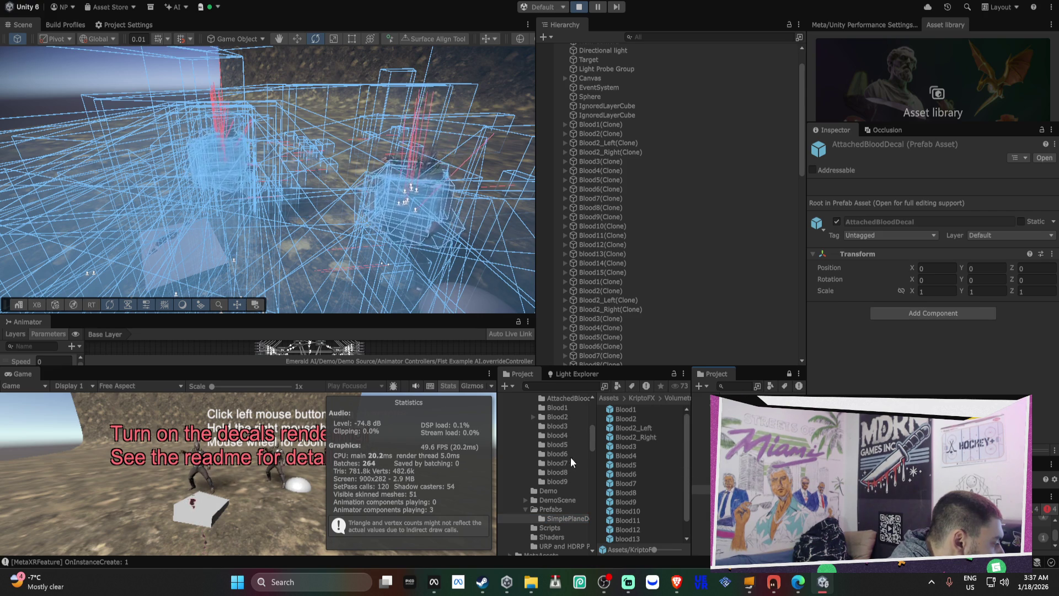
pyautogui.moveTo(597, 452); pyautogui.dragTo(616, 448)
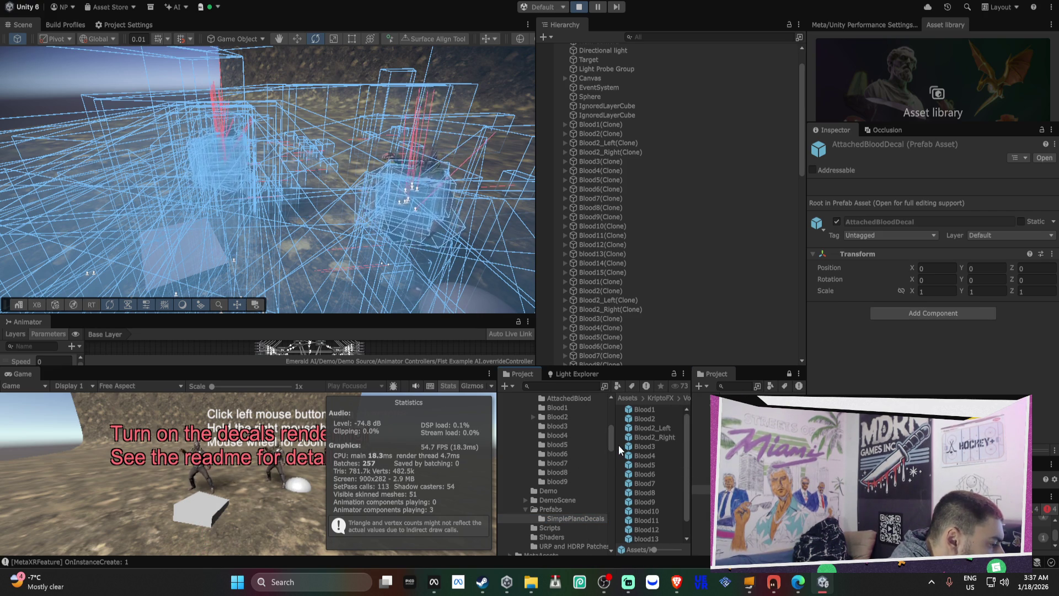
pyautogui.scroll(3, 591, 457)
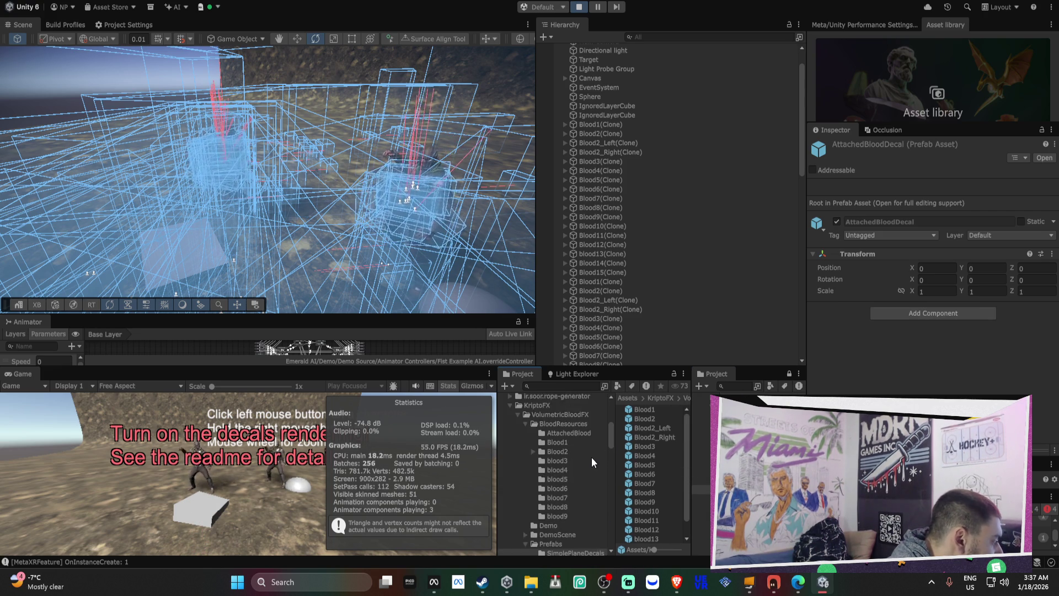
pyautogui.scroll(3, 591, 457)
# Collapse BloodResources, view the VolumetricBloodFX prefabs, then open the DemoScene folder
pyautogui.click(526, 455)
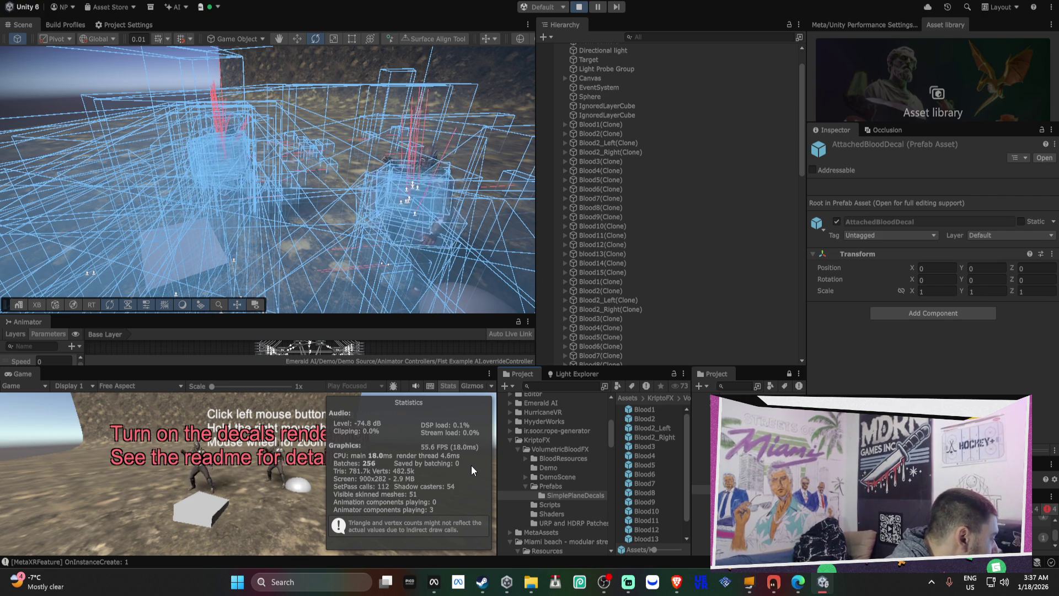
pyautogui.click(554, 485)
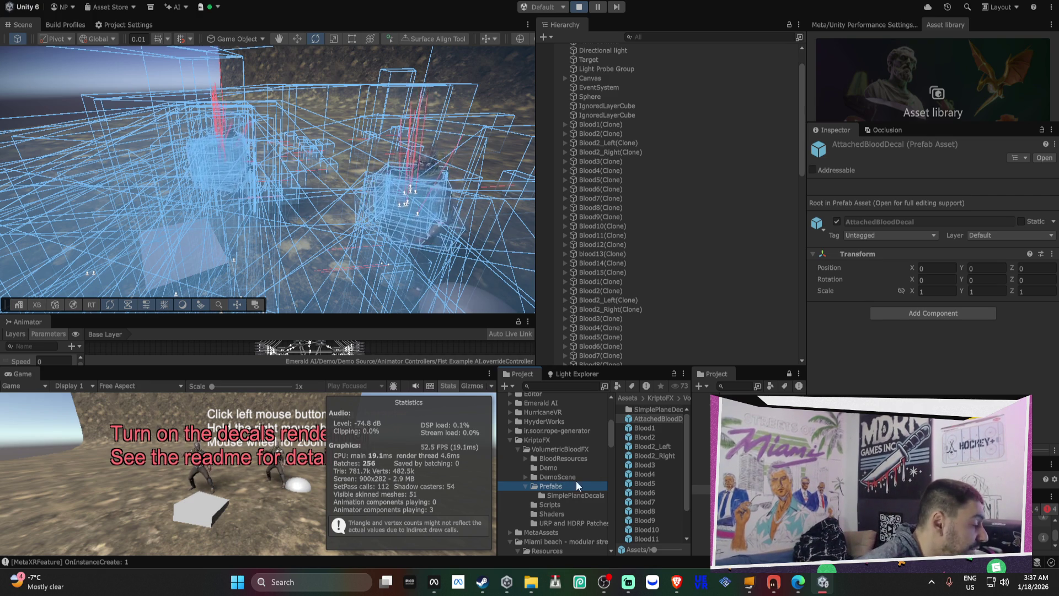
pyautogui.click(688, 440)
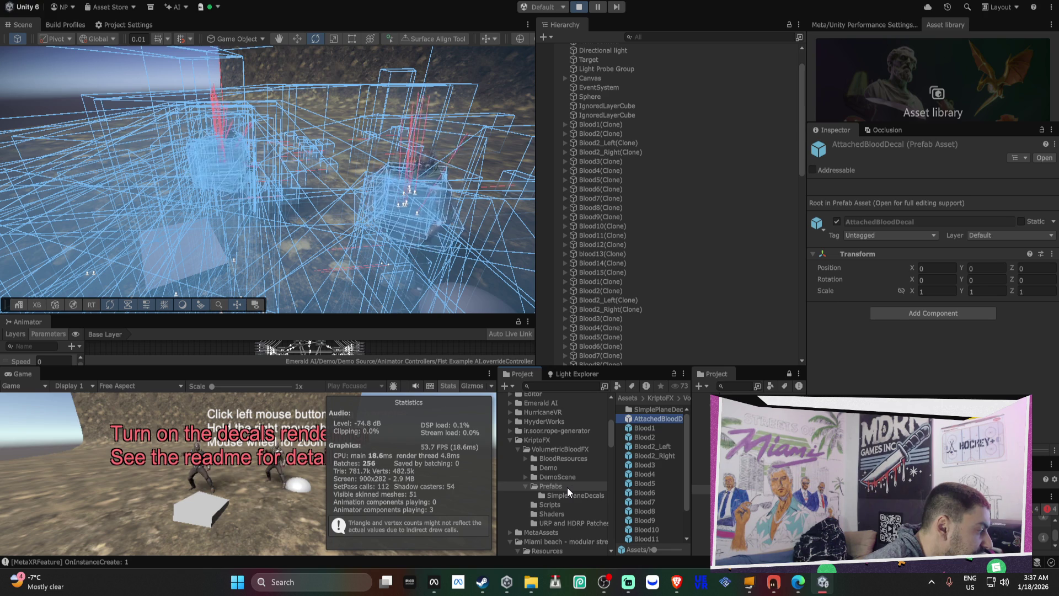
pyautogui.click(580, 479)
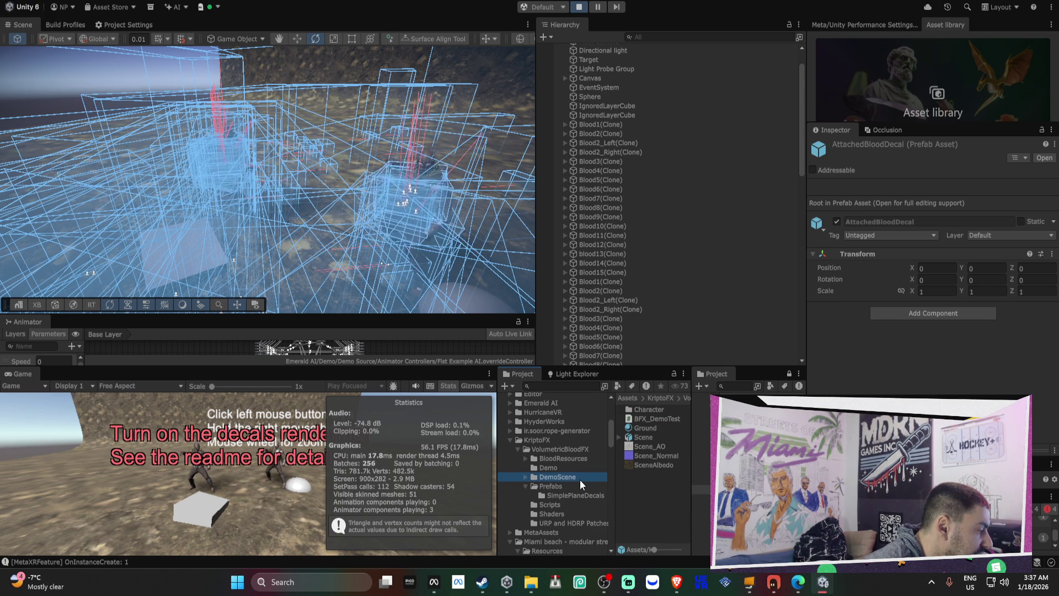
# Maximise and restore the Game view, then stop the running demo
pyautogui.doubleClick(27, 373)
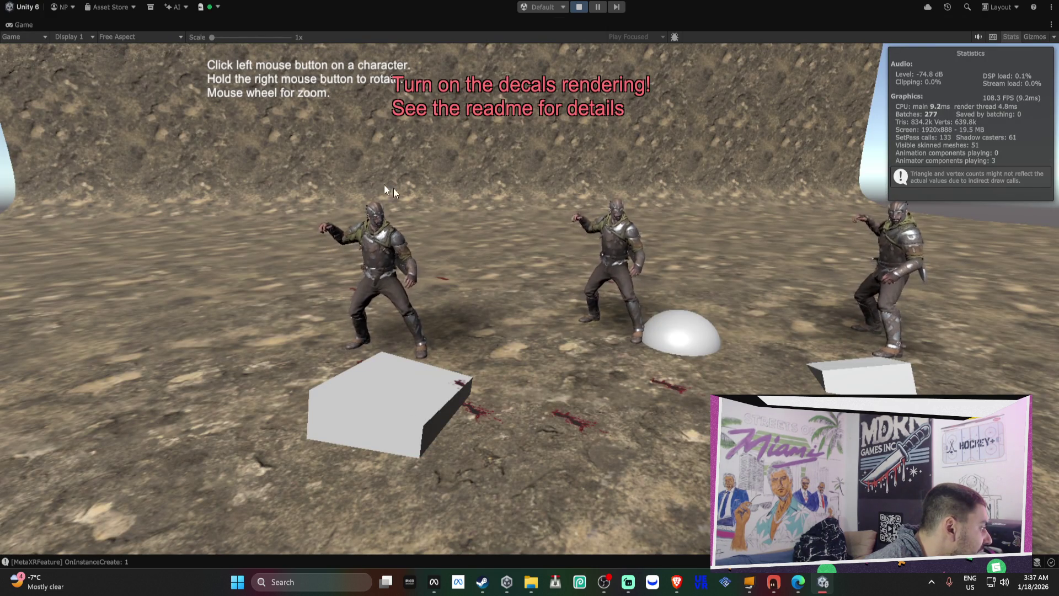
pyautogui.doubleClick(14, 25)
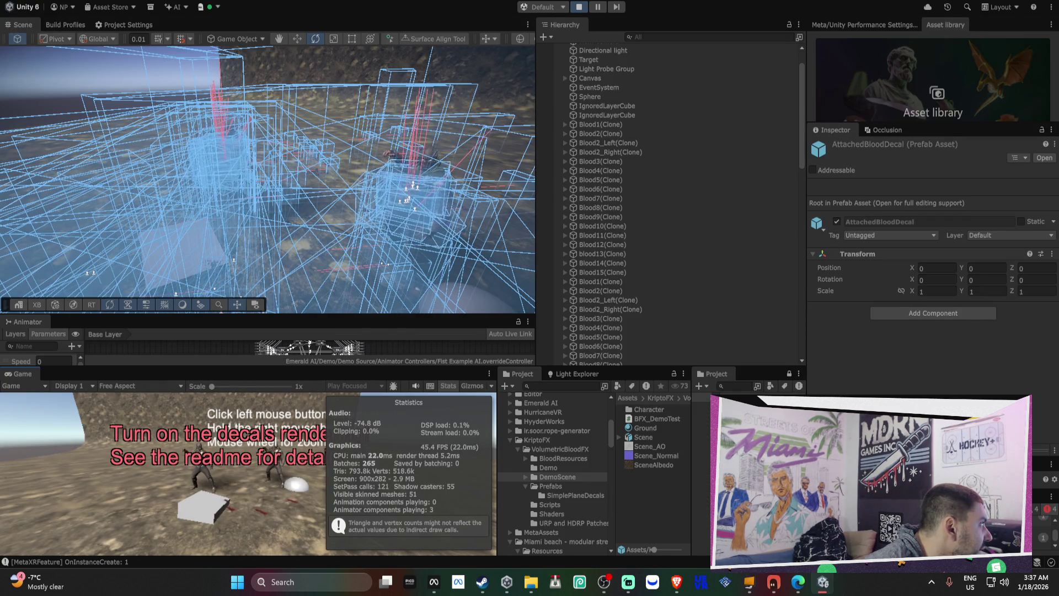
pyautogui.click(573, 9)
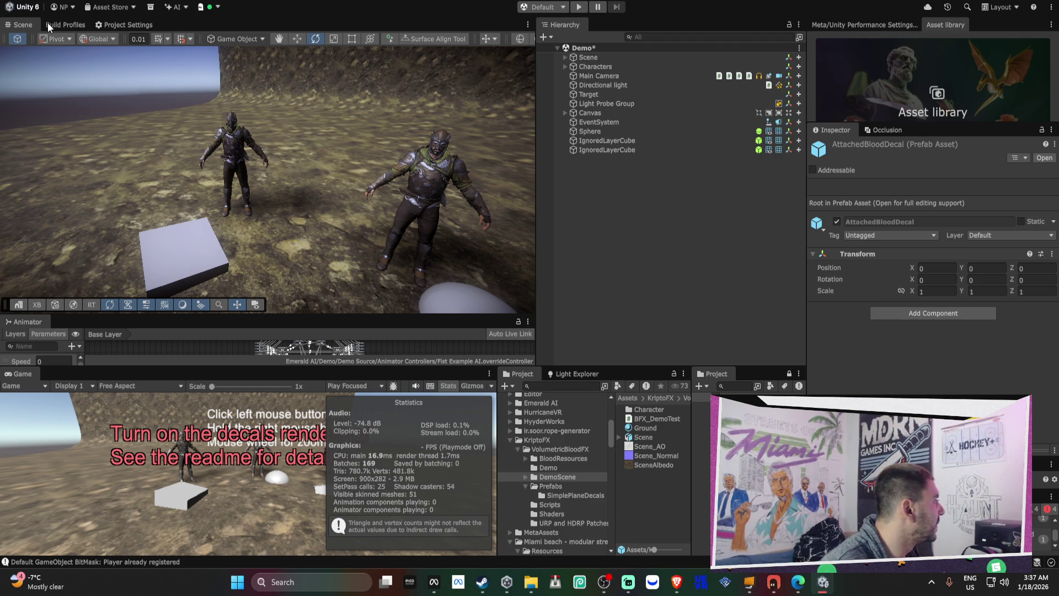
# Collapse the KriptoFX and Miami_Beach folders, then open Streets_of_Miami_Beach from the Scenes folder
pyautogui.click(510, 440)
pyautogui.click(511, 459)
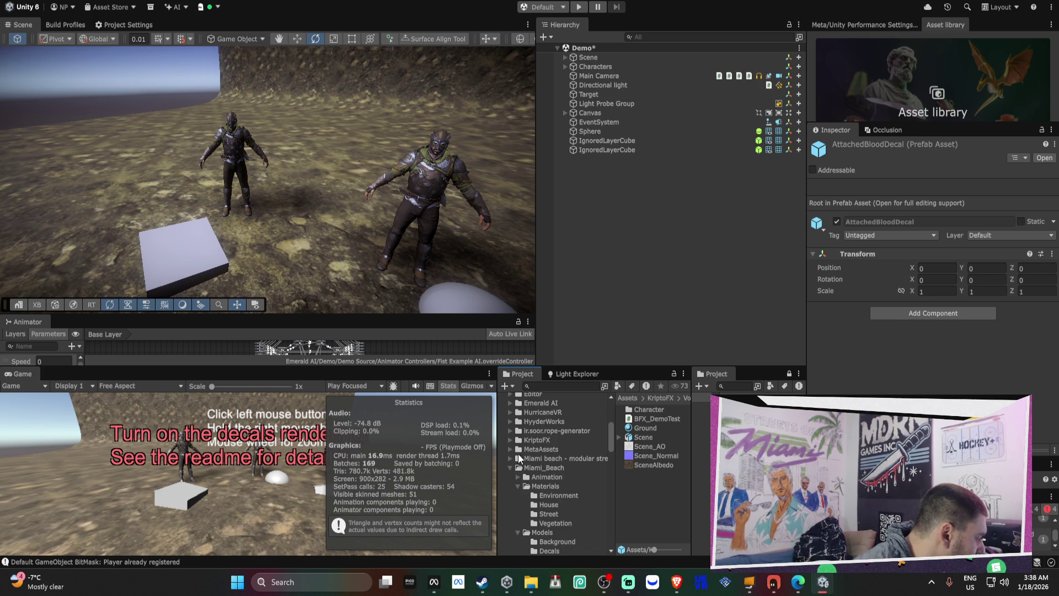
pyautogui.click(510, 469)
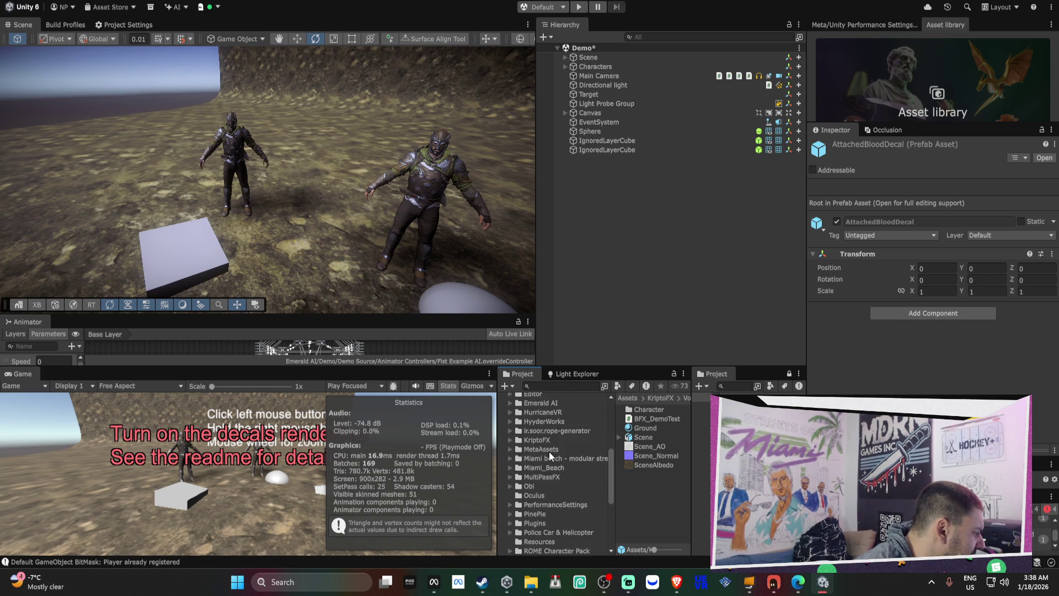
pyautogui.scroll(3, 549, 451)
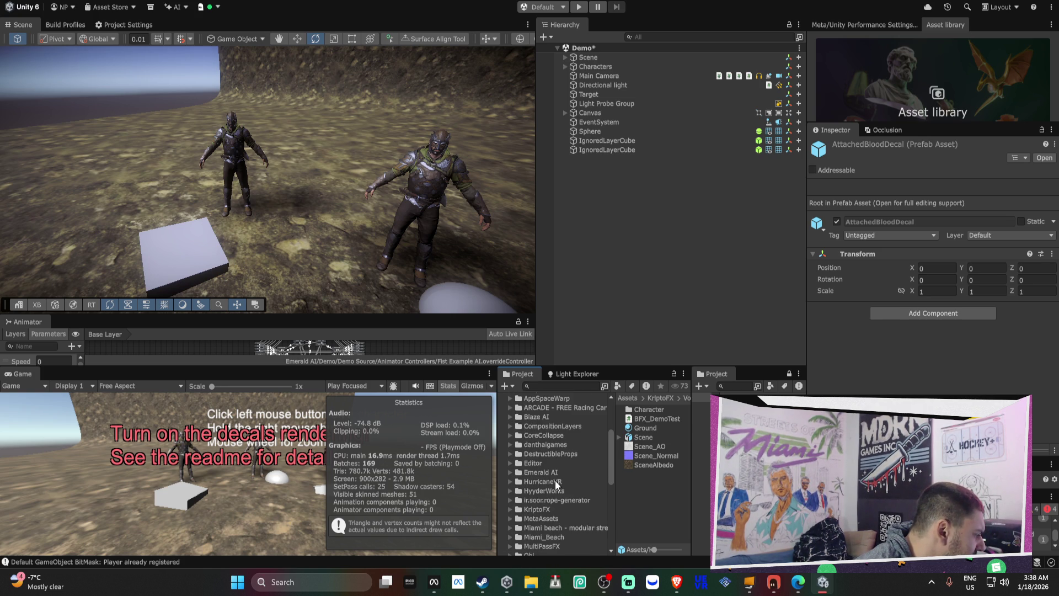
pyautogui.scroll(2, 555, 480)
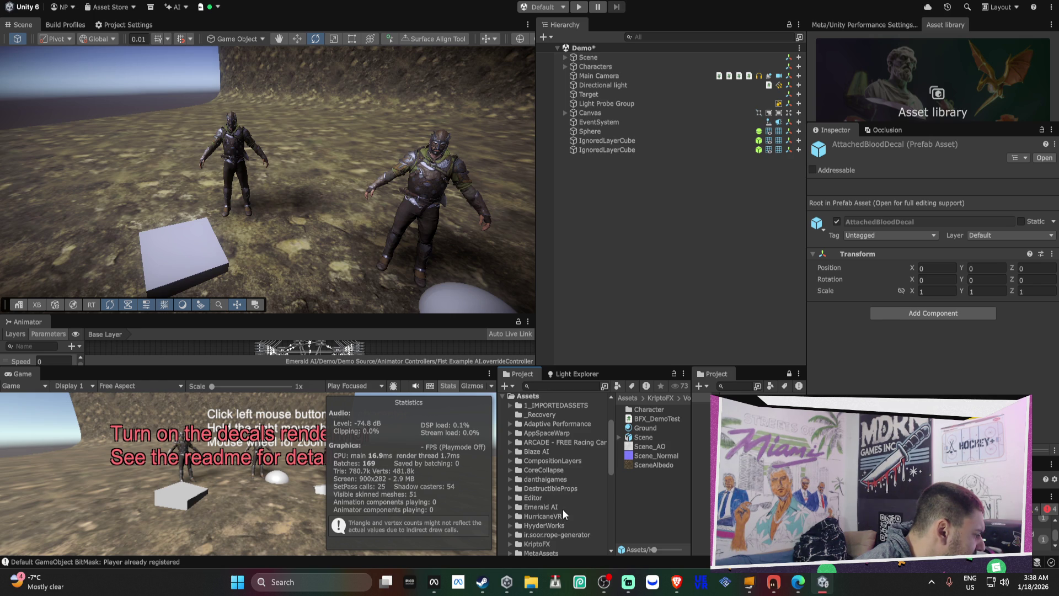
pyautogui.scroll(-10, 571, 496)
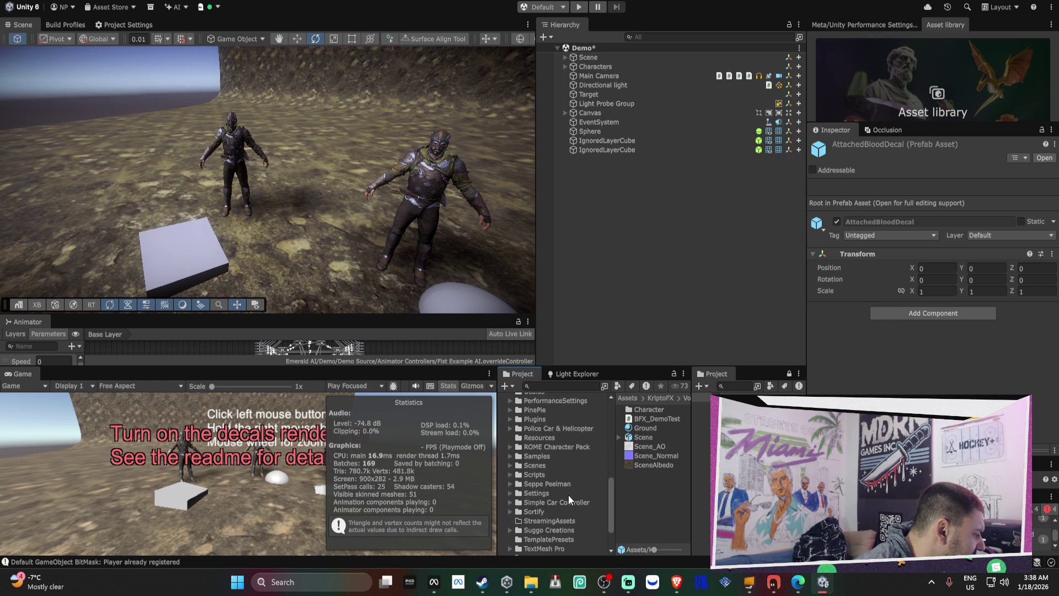
pyautogui.click(545, 464)
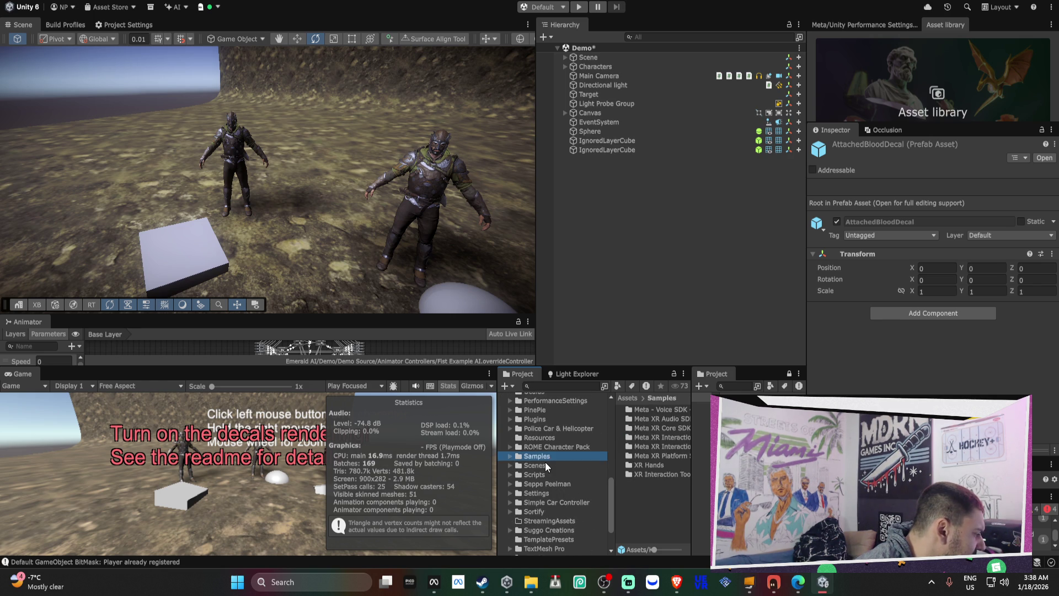
pyautogui.doubleClick(676, 439)
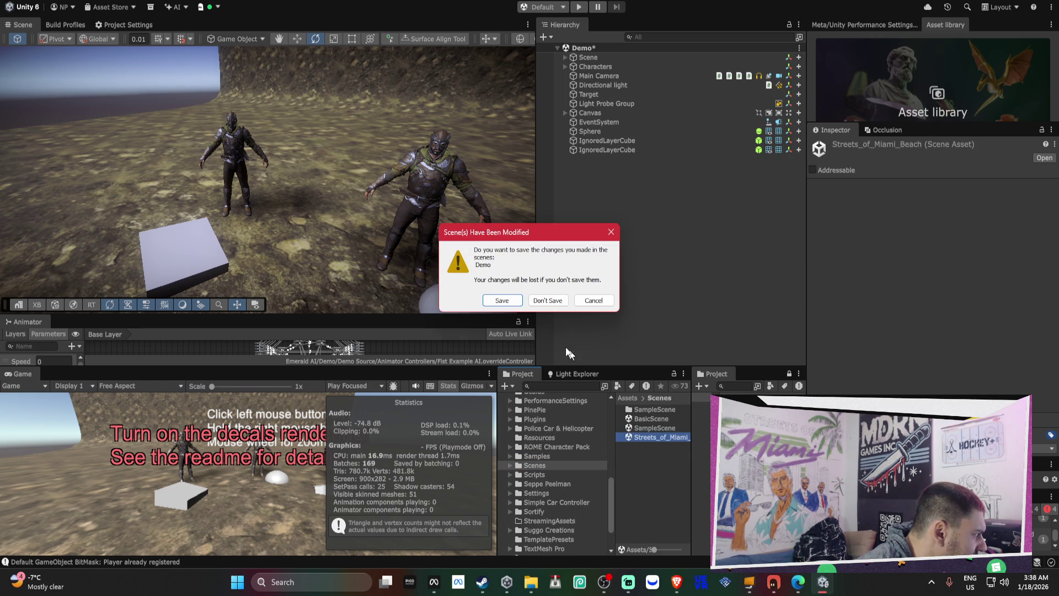
# Choose Don't Save to discard the Demo scene's changes
pyautogui.click(537, 298)
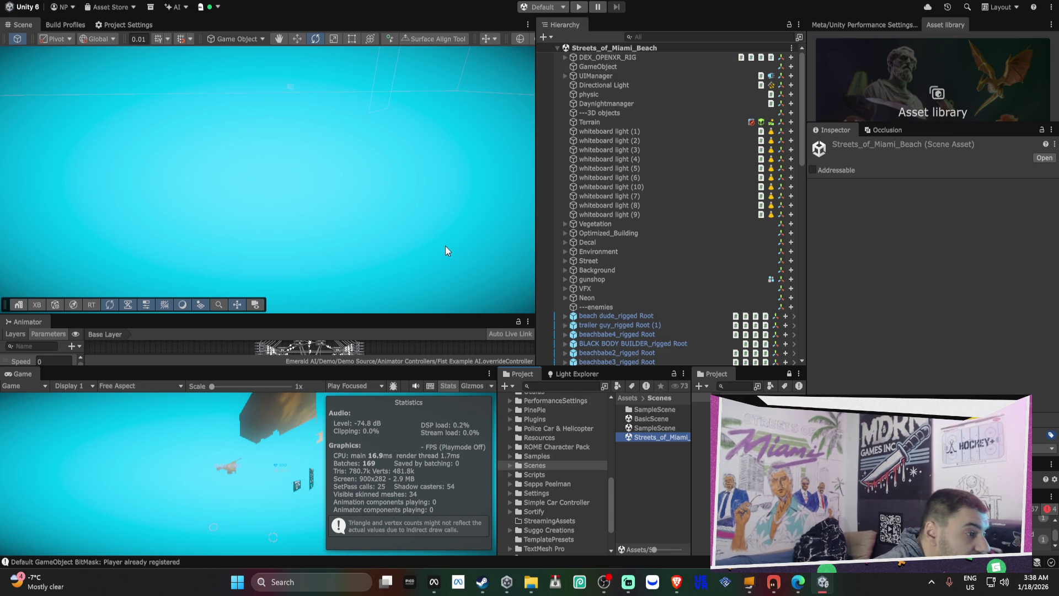
pyautogui.moveTo(423, 243)
pyautogui.mouseDown()
pyautogui.moveTo(361, 230)
pyautogui.moveTo(205, 131)
pyautogui.moveTo(2, 42)
pyautogui.mouseUp()
pyautogui.doubleClick(26, 28)
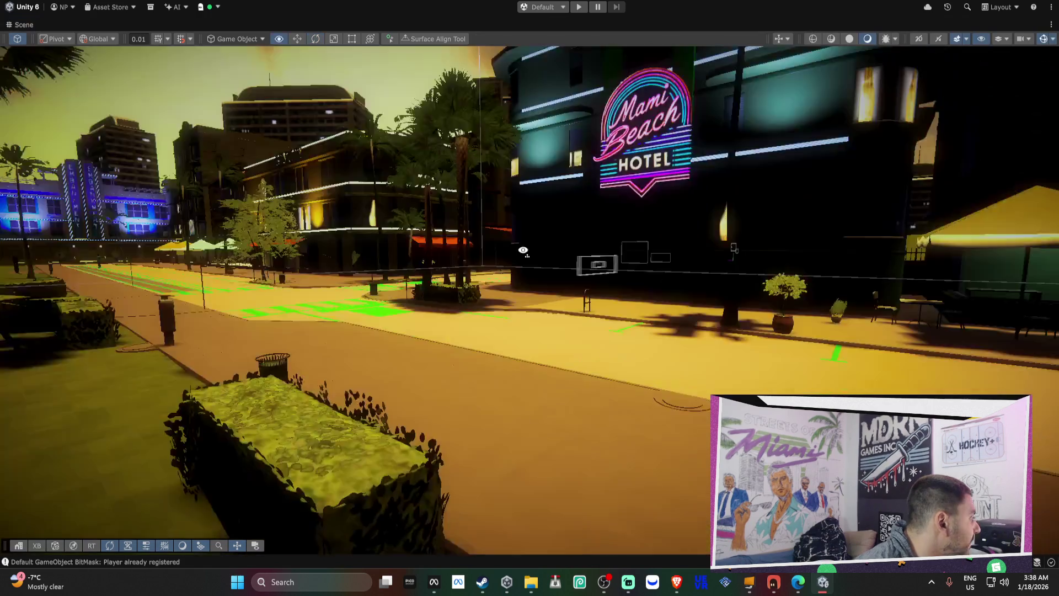
pyautogui.moveTo(320, 190)
pyautogui.mouseDown()
pyautogui.moveTo(346, 215)
pyautogui.moveTo(470, 241)
pyautogui.moveTo(394, 265)
pyautogui.moveTo(475, 312)
pyautogui.moveTo(442, 352)
pyautogui.moveTo(412, 362)
pyautogui.mouseUp()
pyautogui.moveTo(407, 355)
pyautogui.mouseDown()
pyautogui.moveTo(354, 338)
pyautogui.moveTo(422, 325)
pyautogui.moveTo(419, 304)
pyautogui.moveTo(496, 303)
pyautogui.moveTo(338, 295)
pyautogui.moveTo(469, 288)
pyautogui.mouseUp()
pyautogui.doubleClick(23, 26)
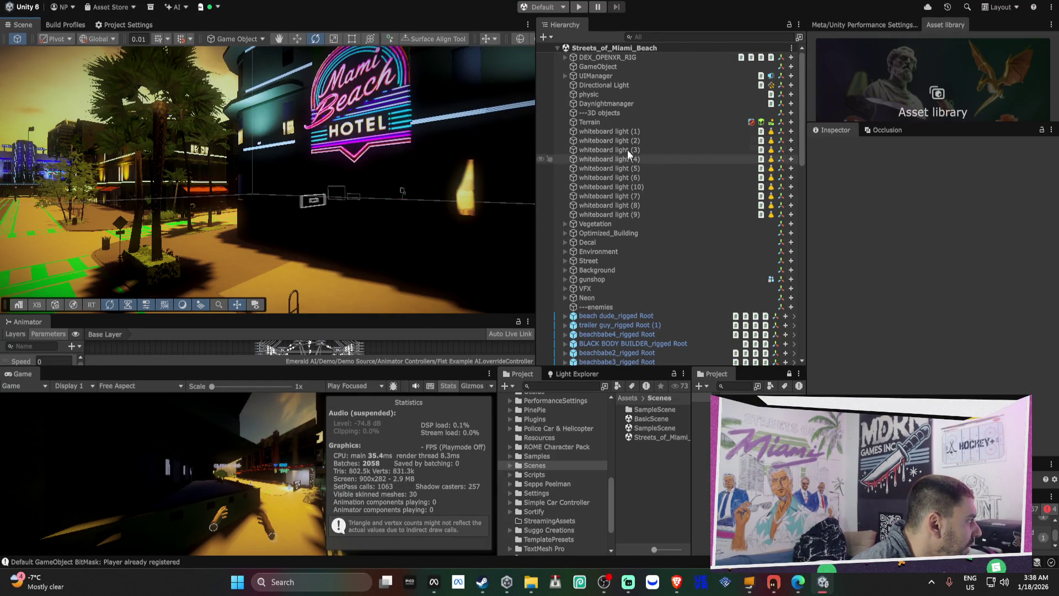
# Select whiteboard lights (1)–(3) and frame them in the green-lit room
pyautogui.keyDown('shift'); pyautogui.click(627, 149); pyautogui.keyUp('shift')
pyautogui.press('f')
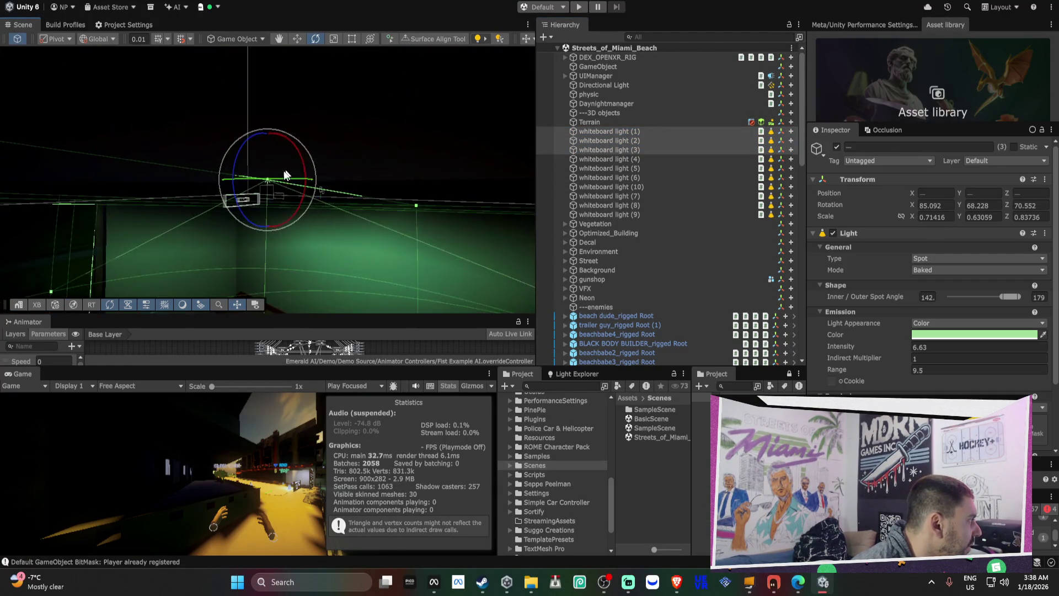
pyautogui.moveTo(497, 232)
pyautogui.mouseDown()
pyautogui.moveTo(401, 206)
pyautogui.moveTo(458, 174)
pyautogui.mouseUp()
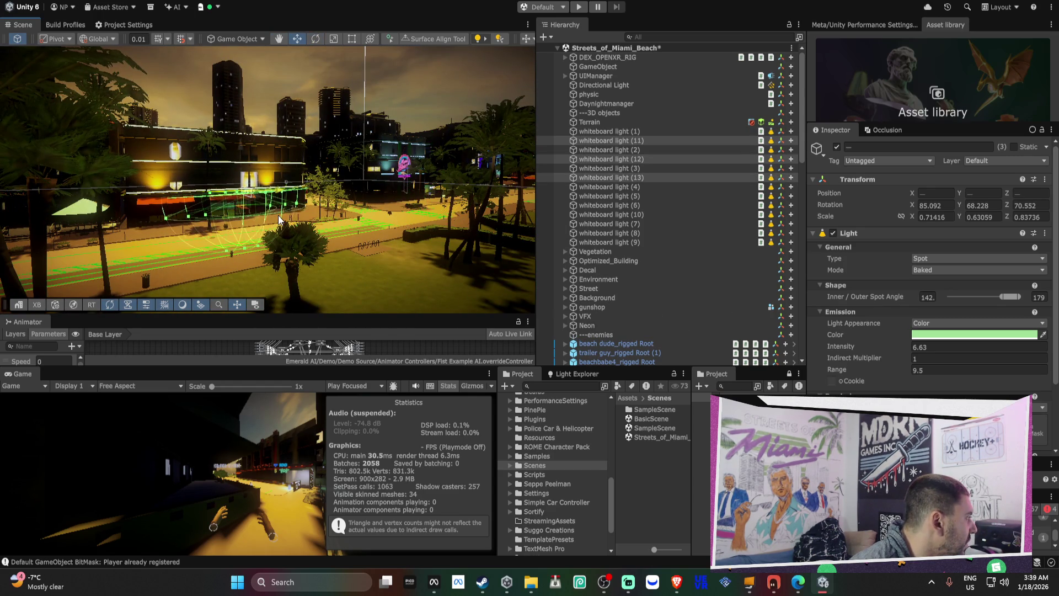
pyautogui.press('f')
pyautogui.moveTo(279, 216)
pyautogui.mouseDown()
pyautogui.moveTo(220, 212)
pyautogui.moveTo(350, 175)
pyautogui.mouseUp()
pyautogui.moveTo(374, 128)
pyautogui.mouseDown()
pyautogui.moveTo(67, 185)
pyautogui.moveTo(414, 118)
pyautogui.mouseUp()
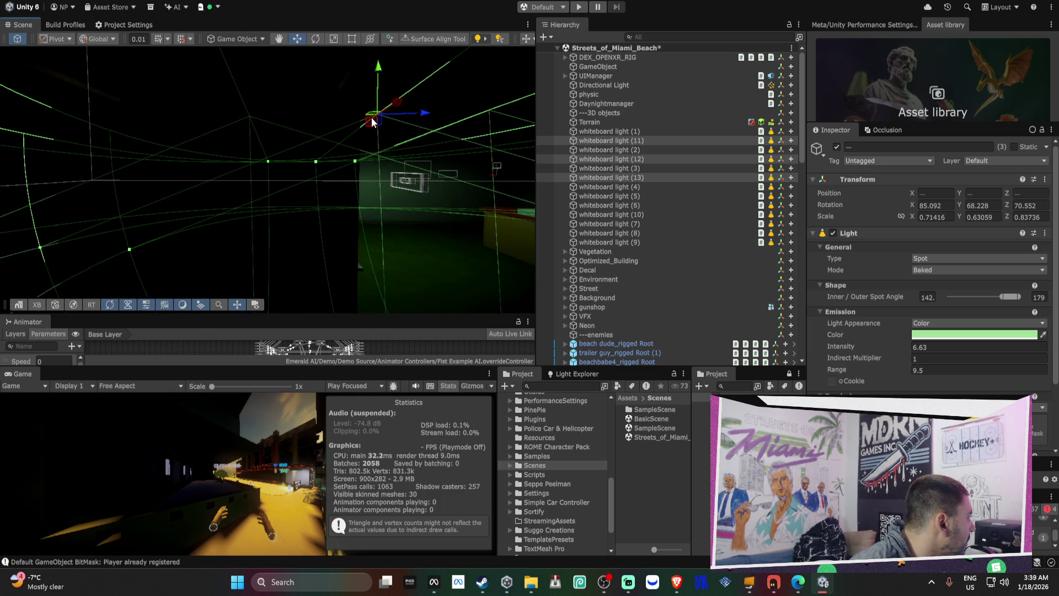
pyautogui.moveTo(313, 142); pyautogui.dragTo(408, 135)
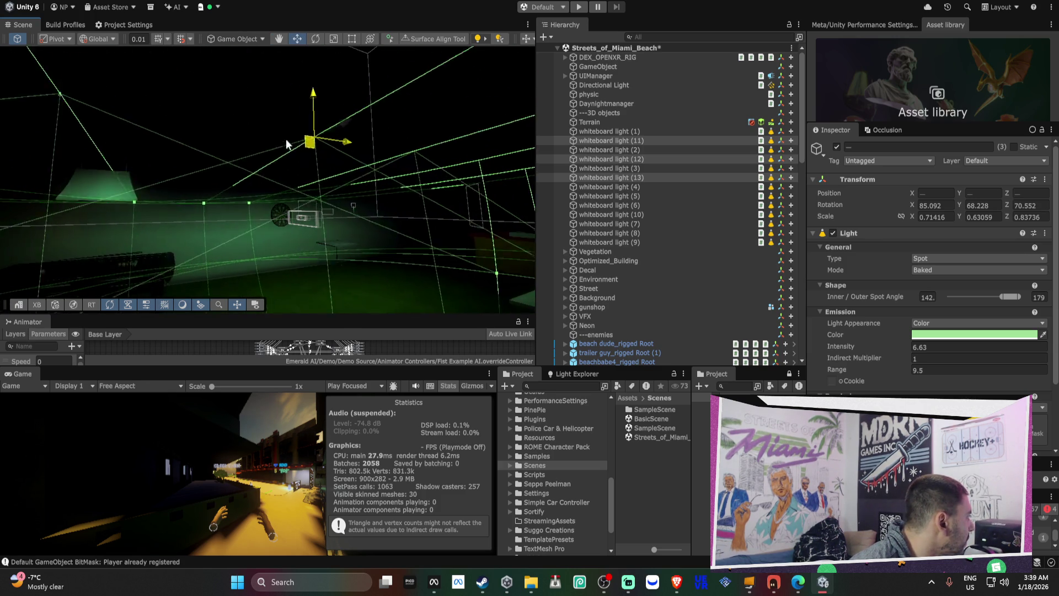
pyautogui.moveTo(233, 96)
pyautogui.mouseDown()
pyautogui.moveTo(426, 144)
pyautogui.moveTo(311, 150)
pyautogui.moveTo(323, 149)
pyautogui.moveTo(306, 65)
pyautogui.moveTo(411, 85)
pyautogui.moveTo(350, 121)
pyautogui.mouseUp()
# Duplicate the three lights as (11)–(13), undoing the extra copies (14)–(19)
pyautogui.hotkey('ctrl', 'd')
pyautogui.hotkey('ctrl', 'd')
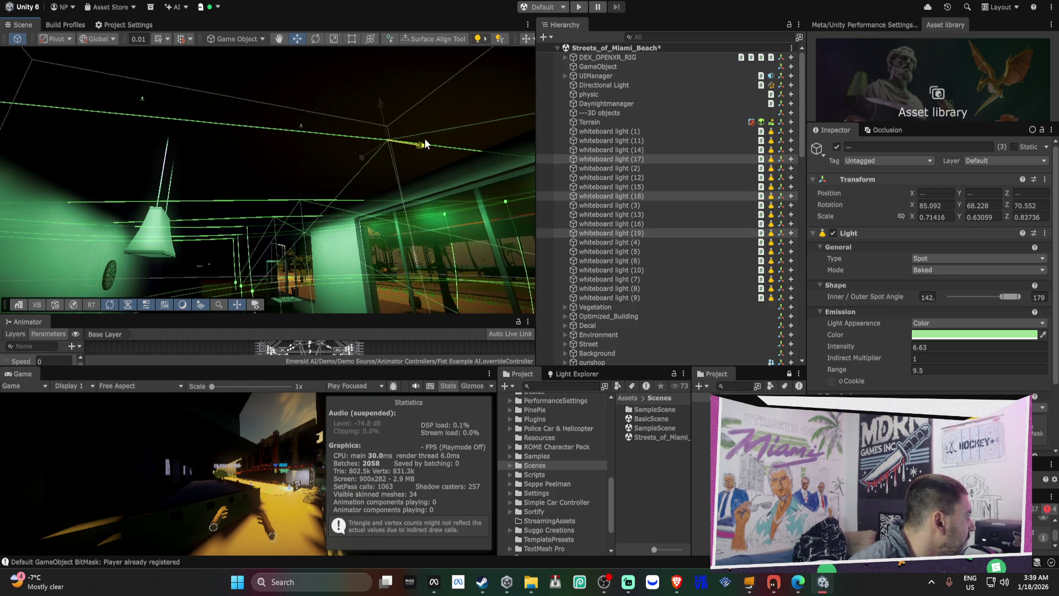
pyautogui.moveTo(438, 144); pyautogui.dragTo(507, 196)
pyautogui.hotkey('ctrl', 'z')
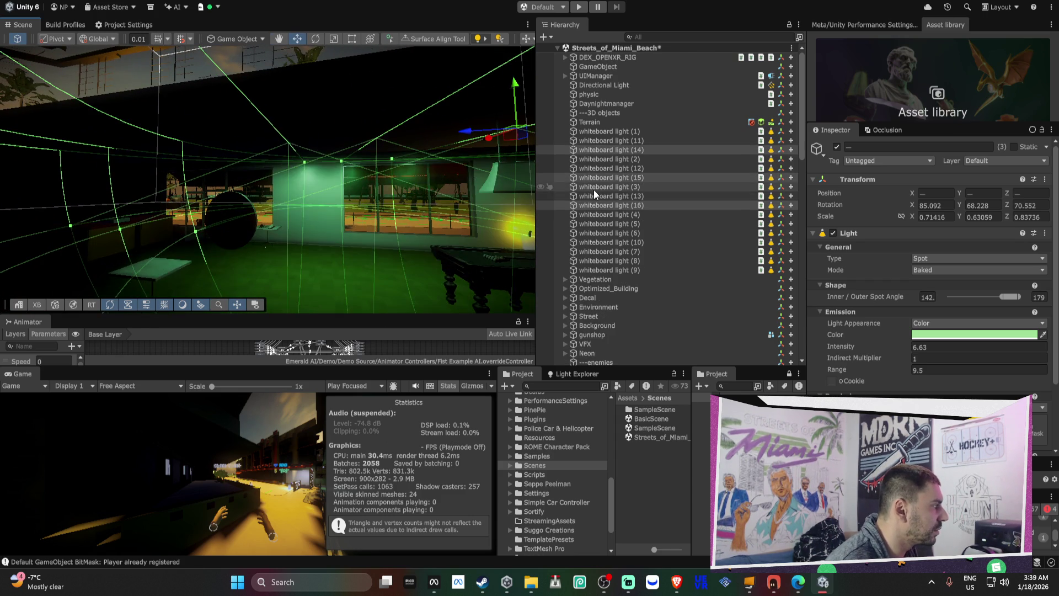
pyautogui.hotkey('ctrl', 'z')
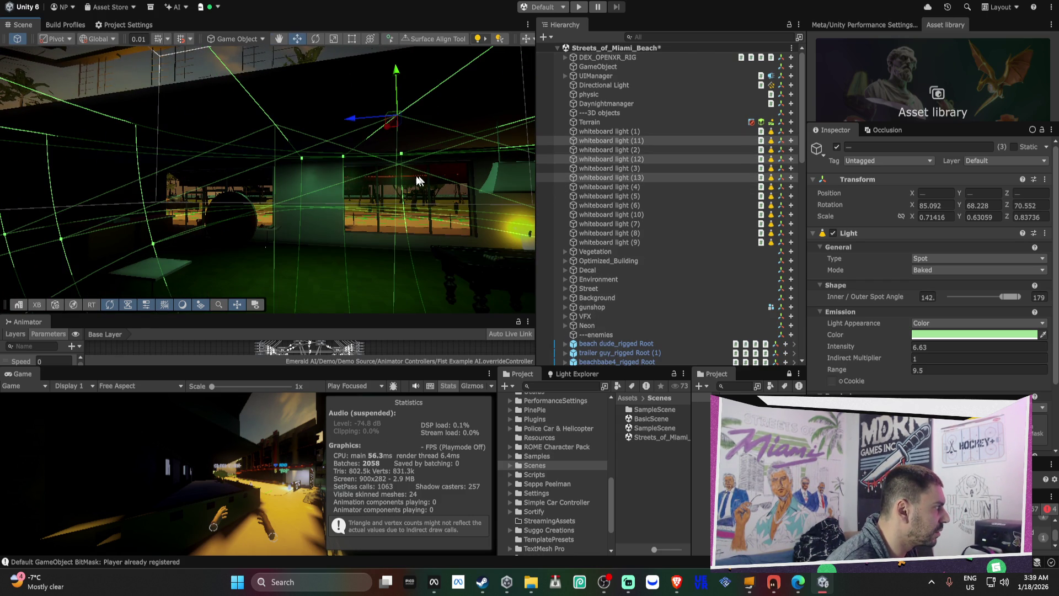
# Move whiteboard lights (11)–(13) below light (9) in the Hierarchy
pyautogui.press('f')
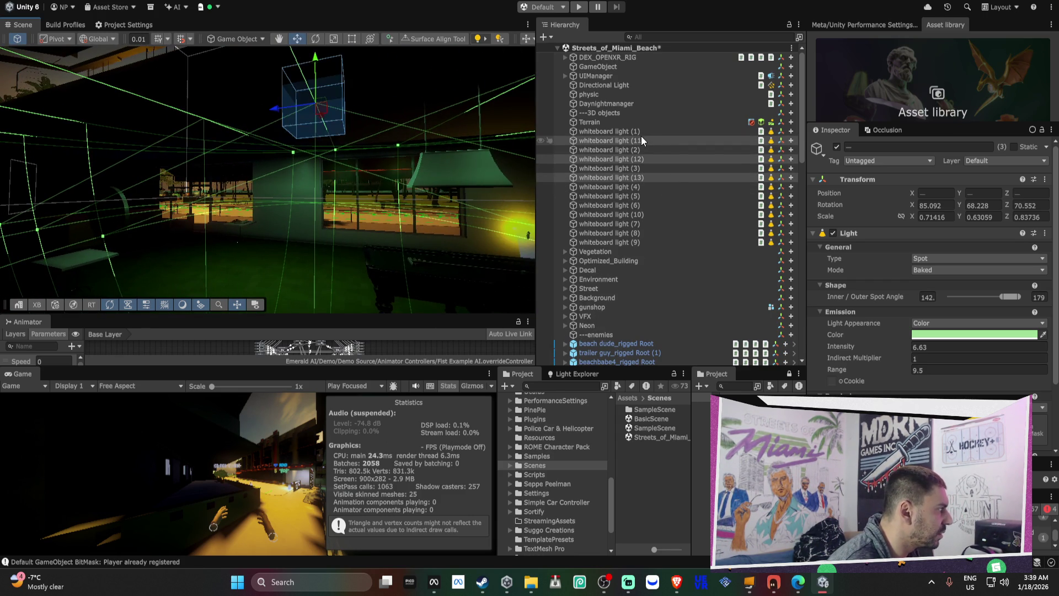
pyautogui.click(636, 142)
pyautogui.moveTo(634, 142); pyautogui.dragTo(624, 246)
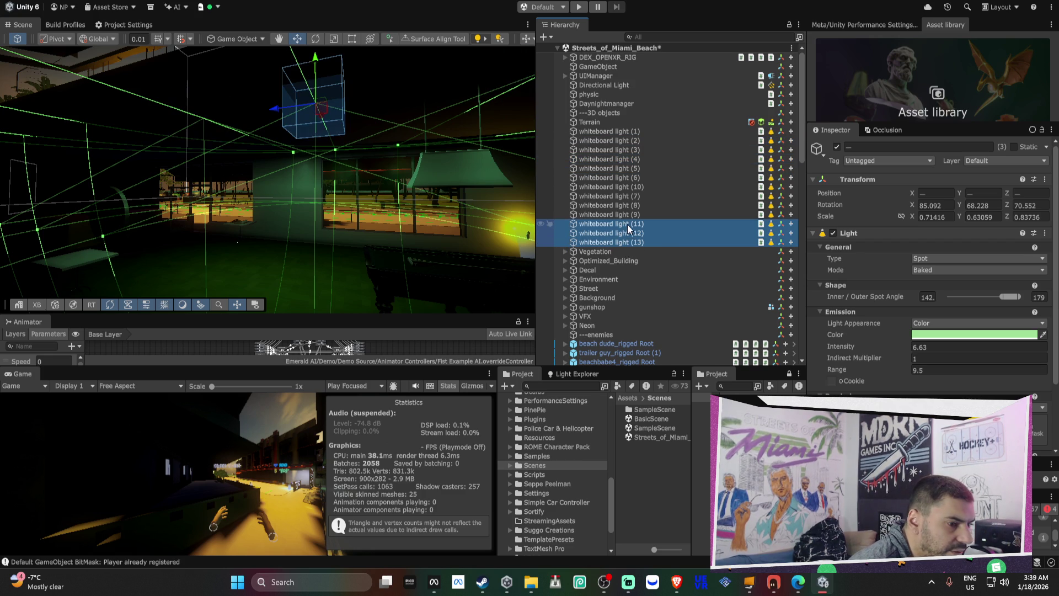
pyautogui.moveTo(408, 183); pyautogui.dragTo(191, 181)
# Duplicate the lights twice more, placing (14)–(16) after (13) and shifting the newest along X
pyautogui.hotkey('ctrl', 'd')
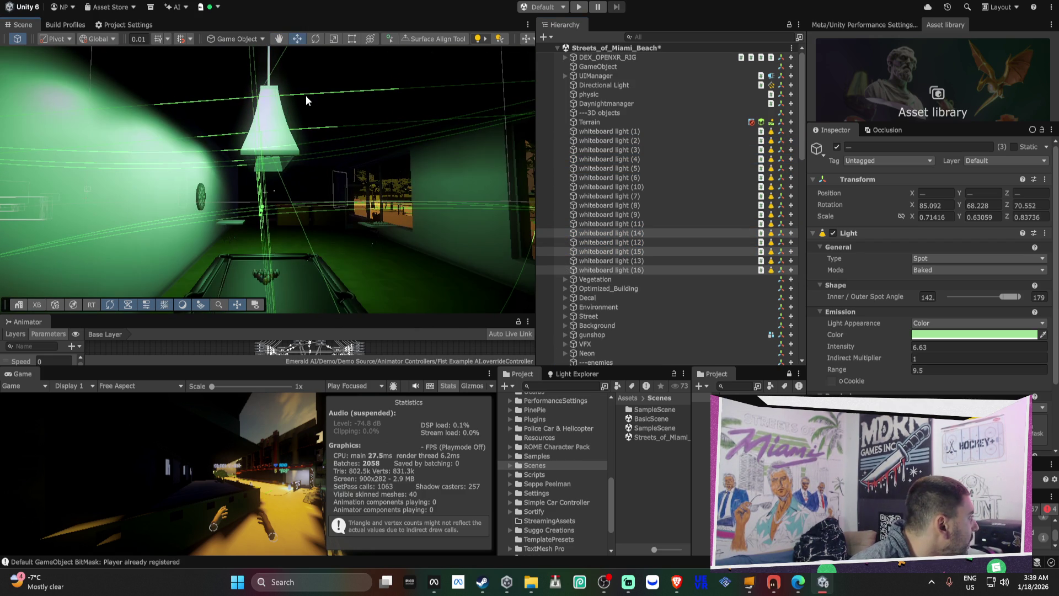
pyautogui.moveTo(633, 270); pyautogui.dragTo(634, 272)
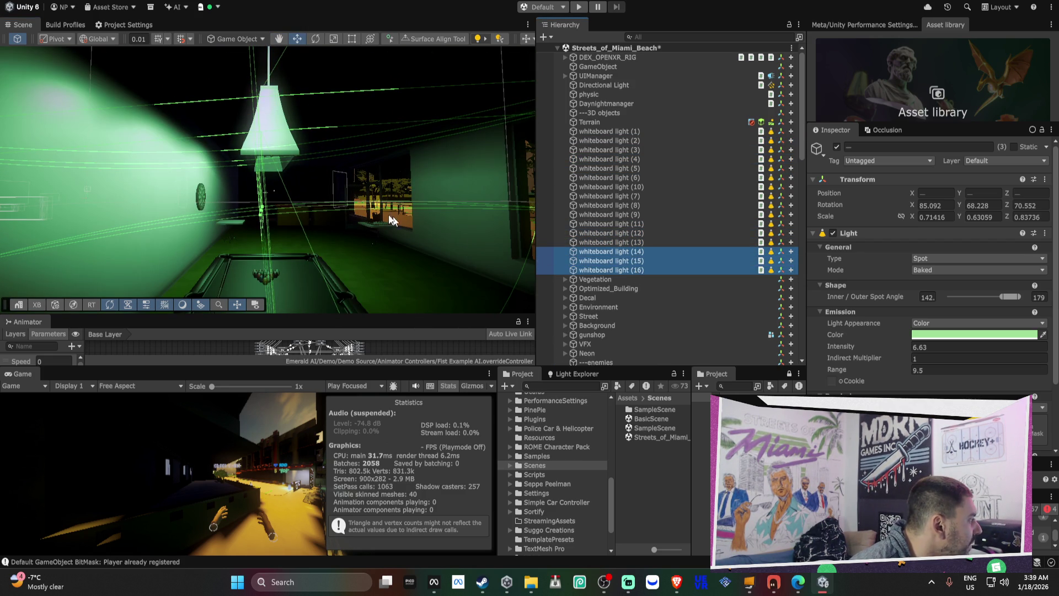
pyautogui.moveTo(355, 142)
pyautogui.mouseDown()
pyautogui.moveTo(253, 115)
pyautogui.moveTo(389, 96)
pyautogui.moveTo(380, 98)
pyautogui.mouseUp()
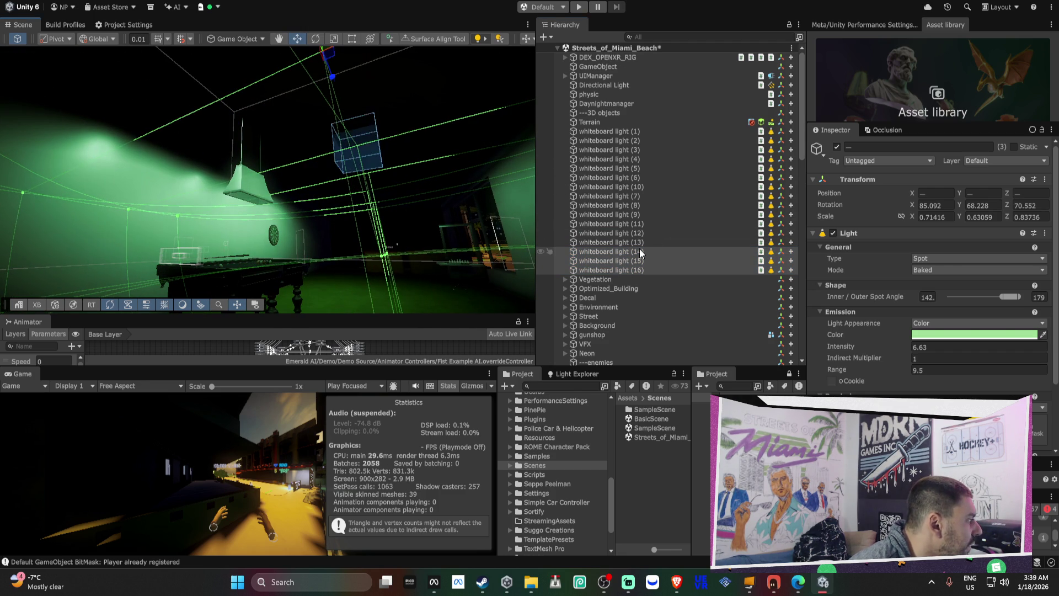
pyautogui.hotkey('ctrl', 'd')
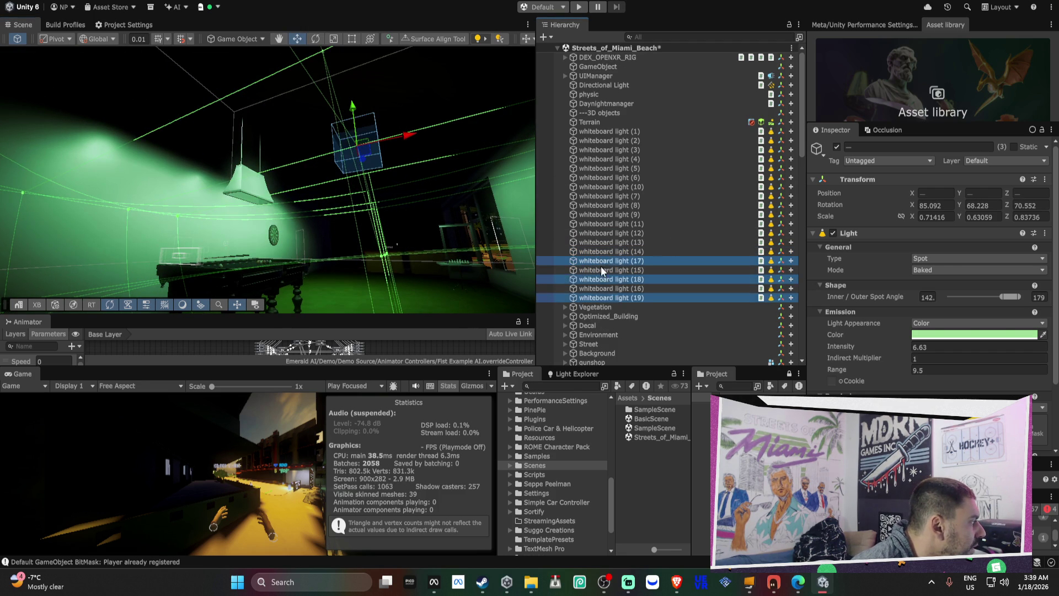
pyautogui.moveTo(388, 146)
pyautogui.mouseDown()
pyautogui.moveTo(814, 164)
pyautogui.moveTo(710, 300)
pyautogui.mouseUp()
# Duplicate a single whiteboard light and slide the copy, light (23), along Z into place
pyautogui.click(640, 297)
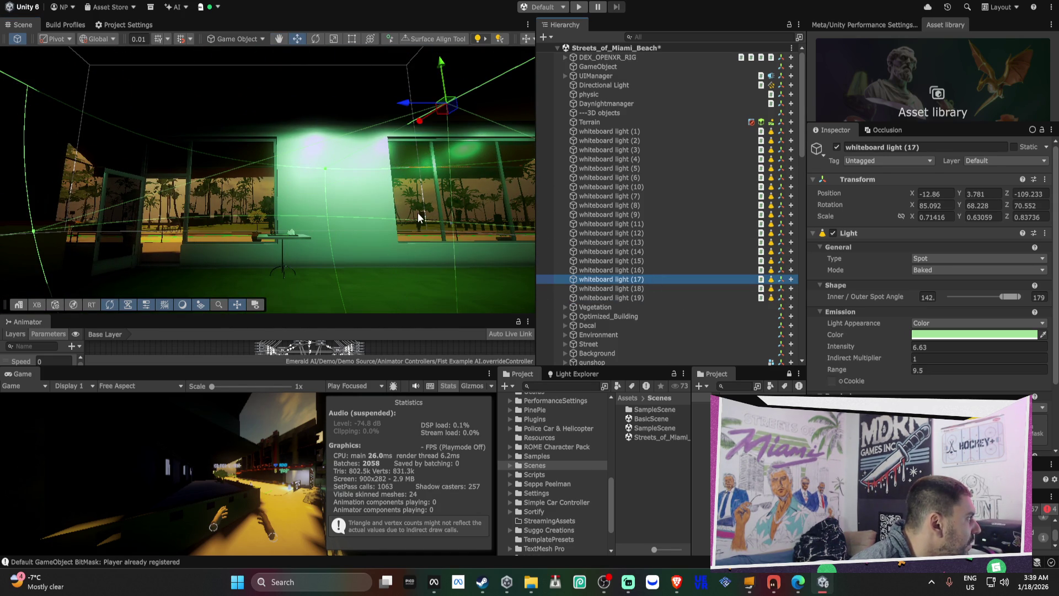
pyautogui.doubleClick(618, 298)
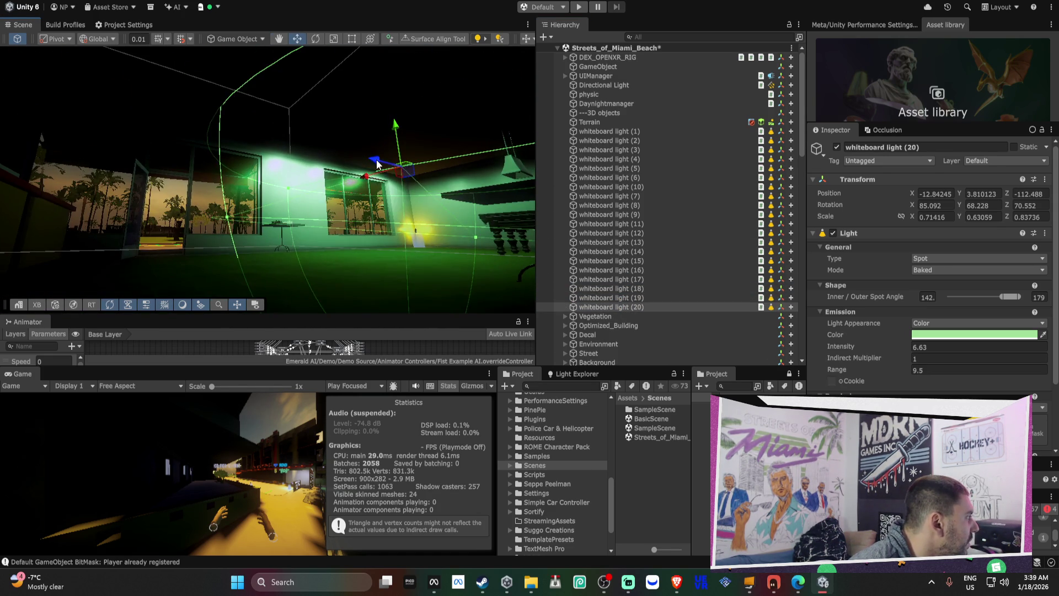
pyautogui.moveTo(377, 164)
pyautogui.mouseDown()
pyautogui.moveTo(262, 163)
pyautogui.moveTo(382, 125)
pyautogui.moveTo(243, 117)
pyautogui.moveTo(123, 130)
pyautogui.mouseUp()
pyautogui.hotkey('ctrl', 'd')
pyautogui.hotkey('ctrl', 'd')
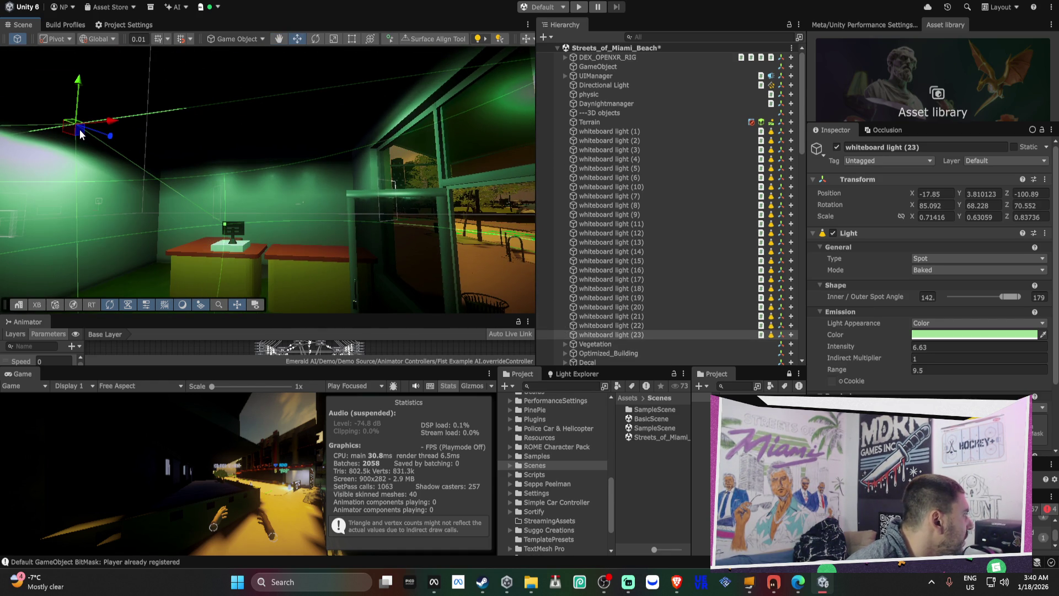
pyautogui.moveTo(112, 140)
pyautogui.mouseDown()
pyautogui.moveTo(195, 134)
pyautogui.moveTo(114, 136)
pyautogui.moveTo(191, 134)
pyautogui.moveTo(115, 139)
pyautogui.moveTo(426, 184)
pyautogui.moveTo(814, 164)
pyautogui.moveTo(376, 234)
pyautogui.moveTo(520, 193)
pyautogui.moveTo(215, 168)
pyautogui.moveTo(338, 172)
pyautogui.moveTo(265, 204)
pyautogui.moveTo(309, 133)
pyautogui.moveTo(296, 98)
pyautogui.moveTo(223, 191)
pyautogui.moveTo(513, 165)
pyautogui.moveTo(503, 186)
pyautogui.mouseUp()
pyautogui.moveTo(419, 178)
pyautogui.mouseDown()
pyautogui.moveTo(442, 167)
pyautogui.moveTo(247, 127)
pyautogui.moveTo(223, 161)
pyautogui.moveTo(211, 130)
pyautogui.moveTo(544, 60)
pyautogui.moveTo(410, 98)
pyautogui.moveTo(579, 141)
pyautogui.moveTo(641, 133)
pyautogui.moveTo(541, 176)
pyautogui.moveTo(381, 170)
pyautogui.mouseUp()
pyautogui.click(375, 172)
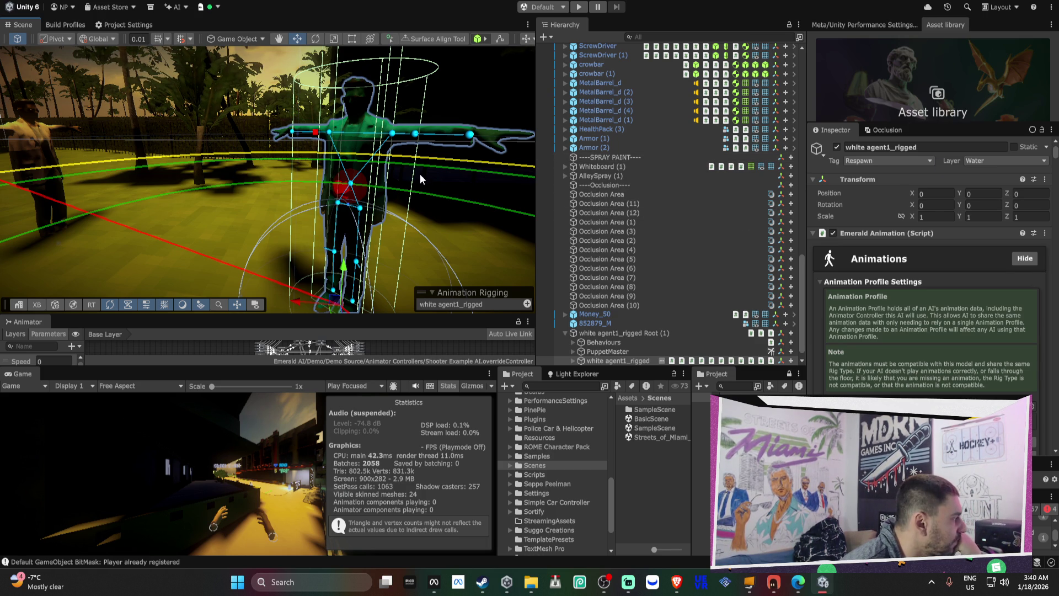
pyautogui.moveTo(431, 174); pyautogui.dragTo(267, 161)
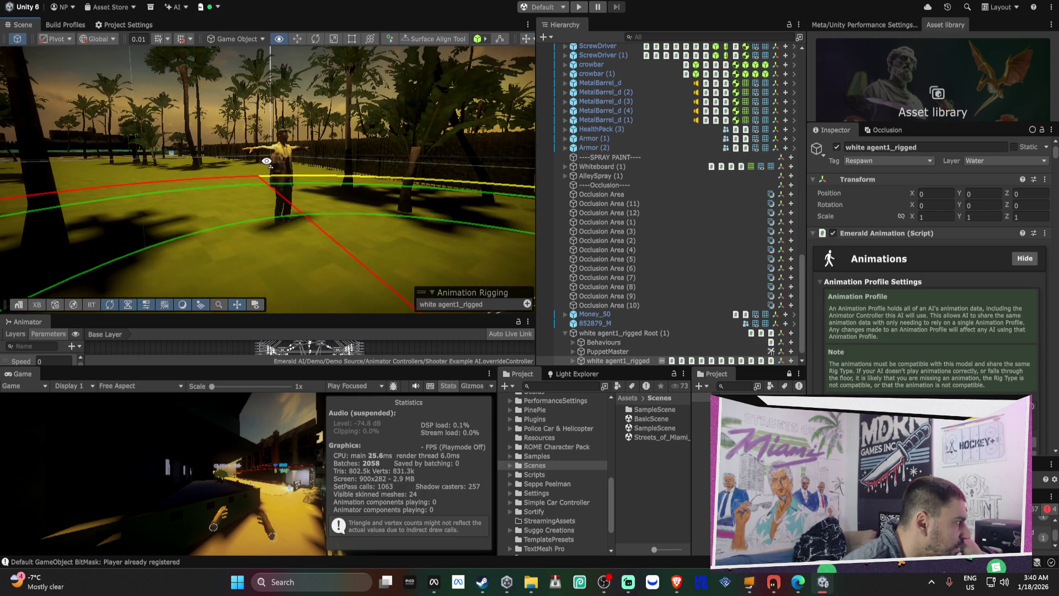
pyautogui.click(269, 162)
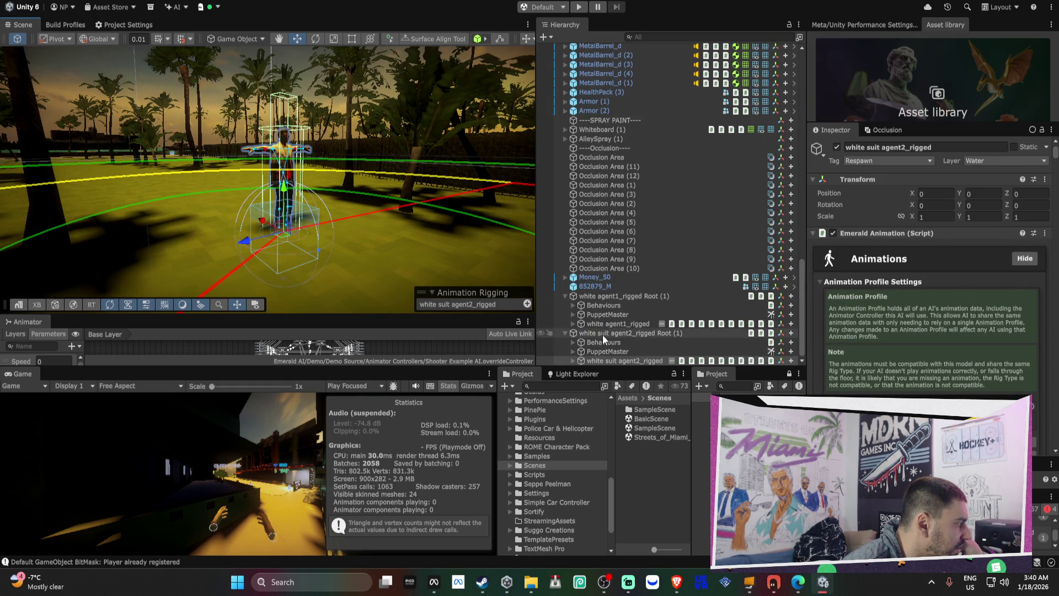
pyautogui.click(602, 334)
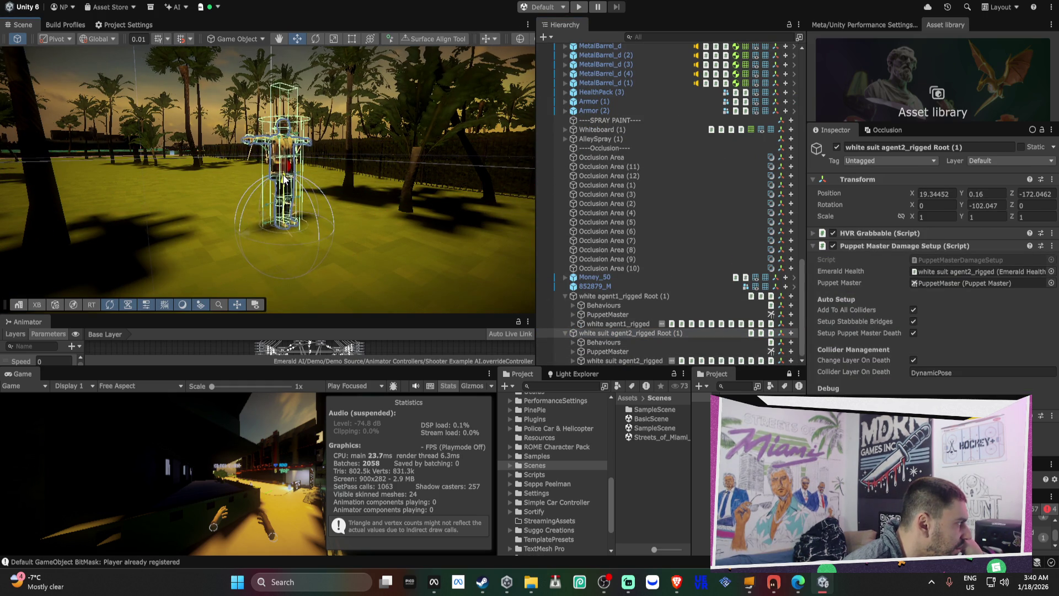
pyautogui.click(256, 204)
pyautogui.press('f')
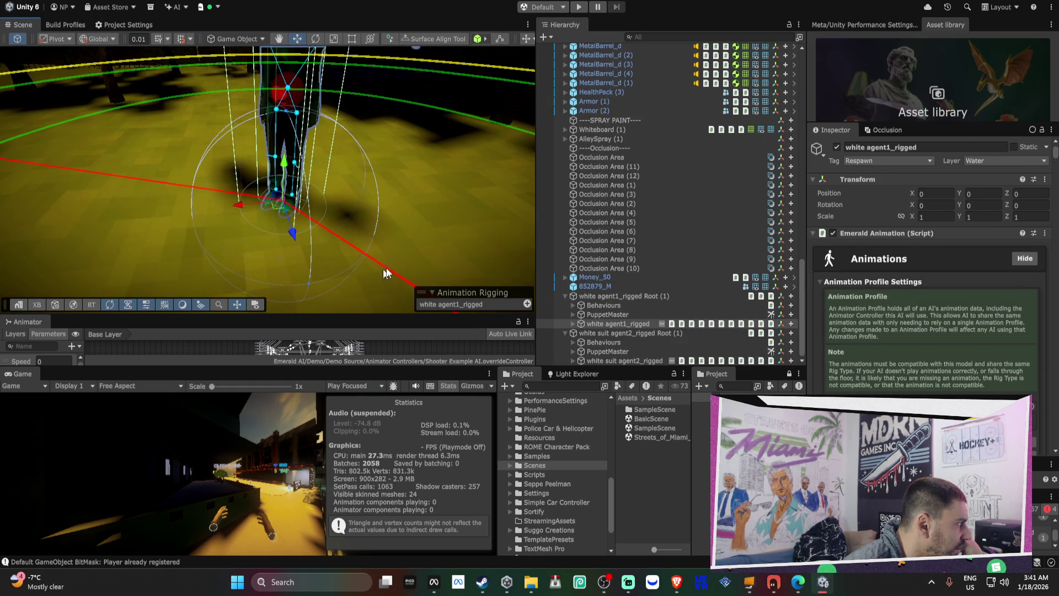